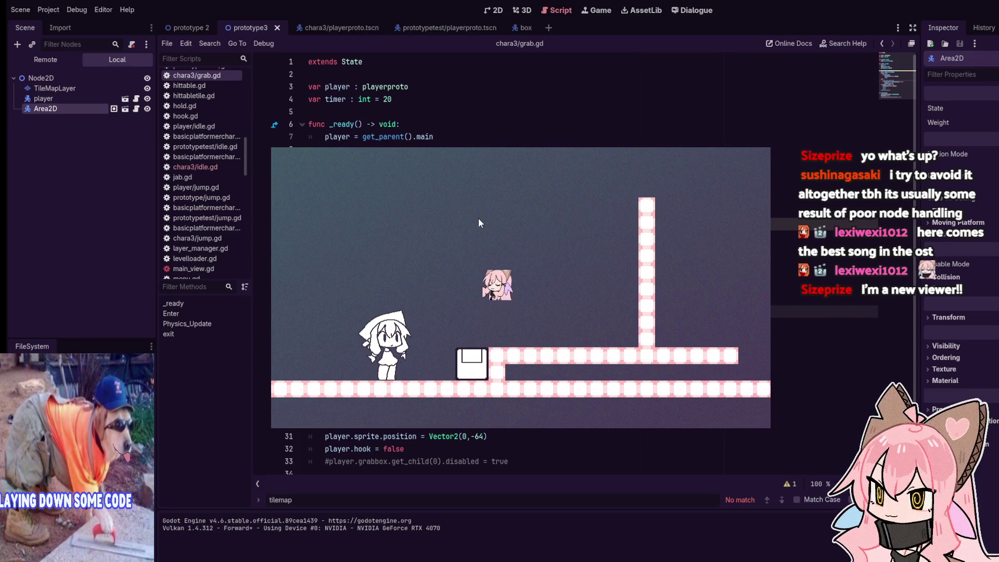
Walk to the box, pick it up and throw it, then stop the game with F8
key("Right")
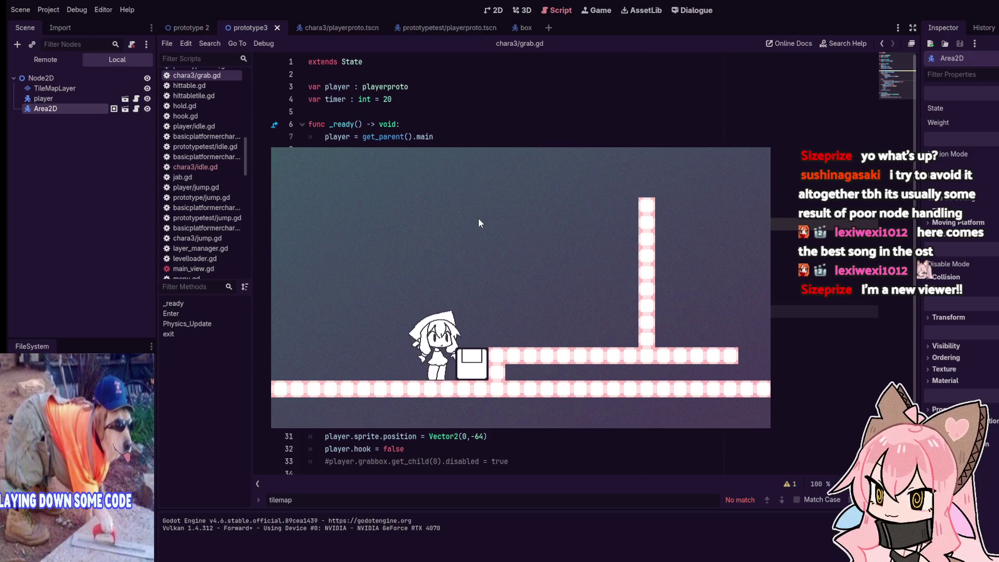
key("x")
key("Left")
key("x")
key("Right")
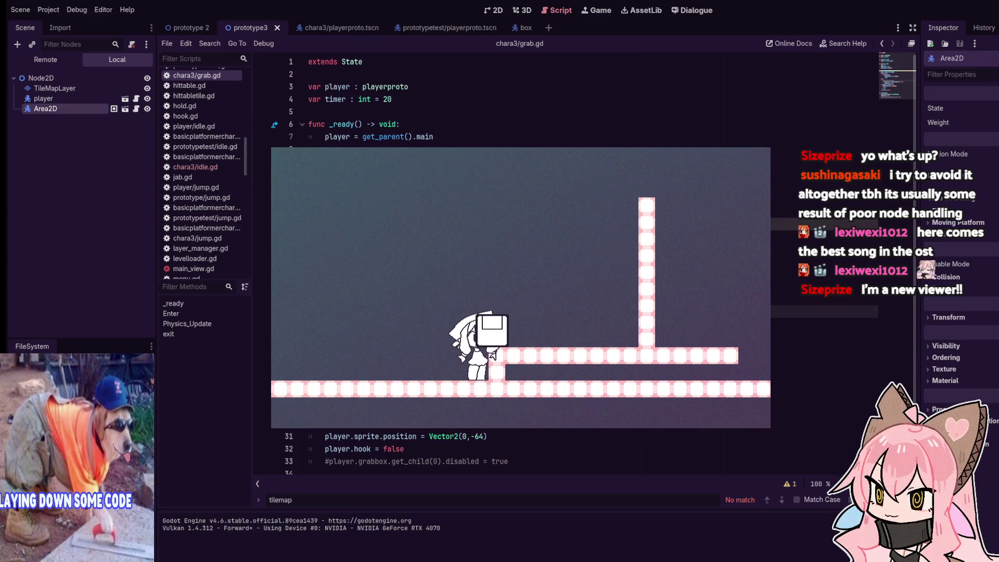
key("F8")
left_click(652, 179)
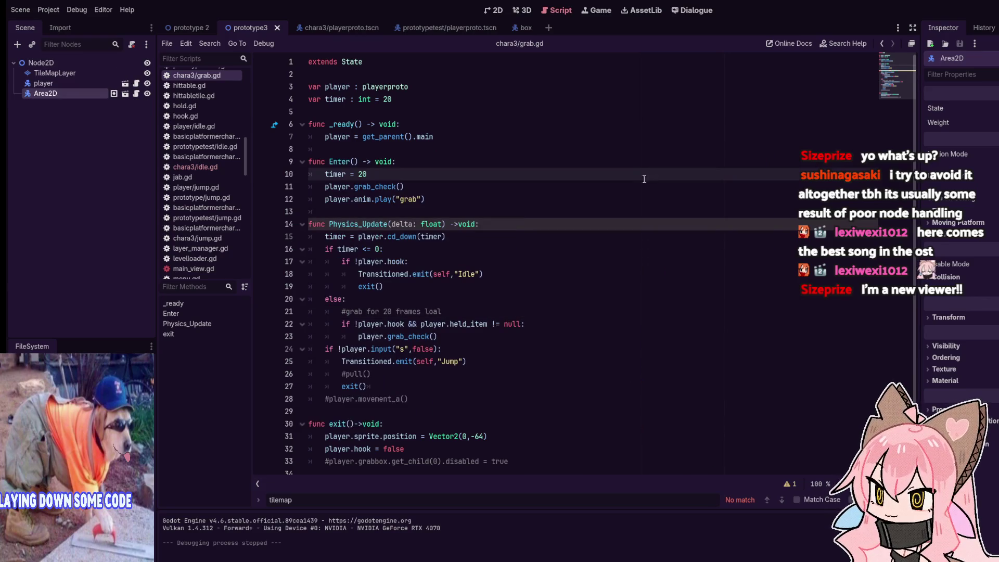
Switch to the chara3/playerproto.tscn scene and open the Idle node's idle.gd script
left_click(328, 30)
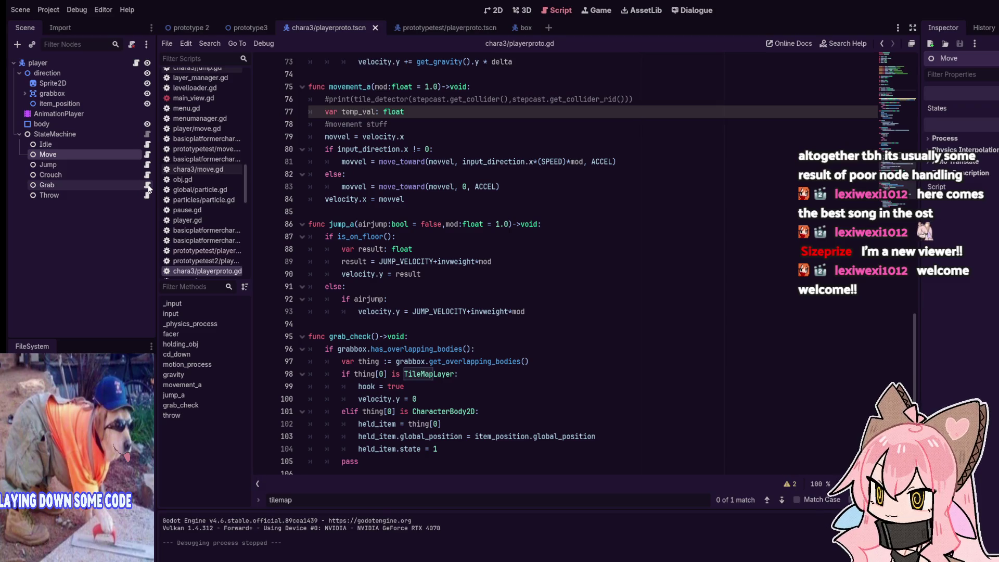
left_click(149, 144)
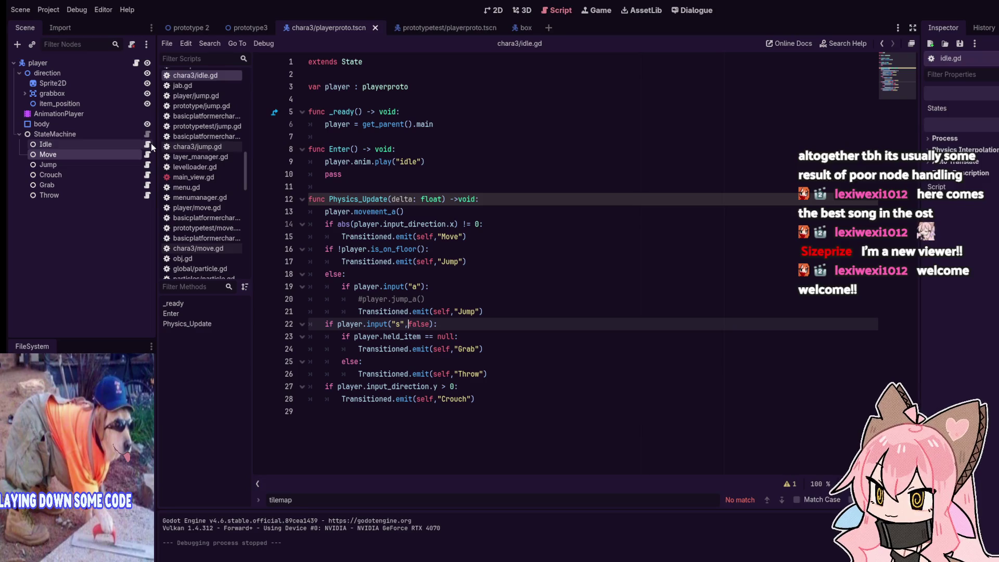
Add an `if player.input("s"):` check on a new line under line 22 of idle.gd
left_click(437, 323)
type(":")
key("Return")
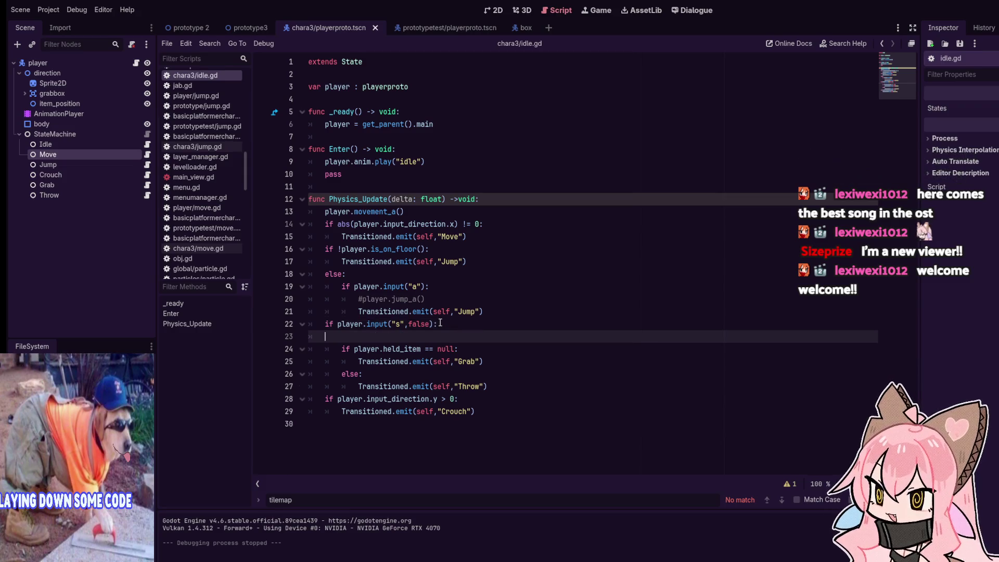
type("if player.u")
key("BackSpace")
type("input")
key("Return")
type("\"s\"")
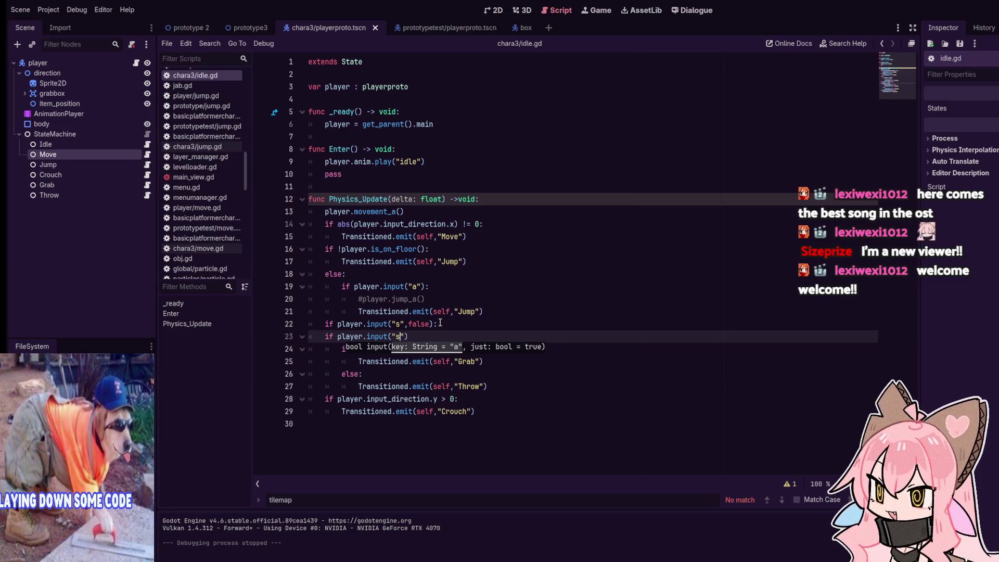
type("):")
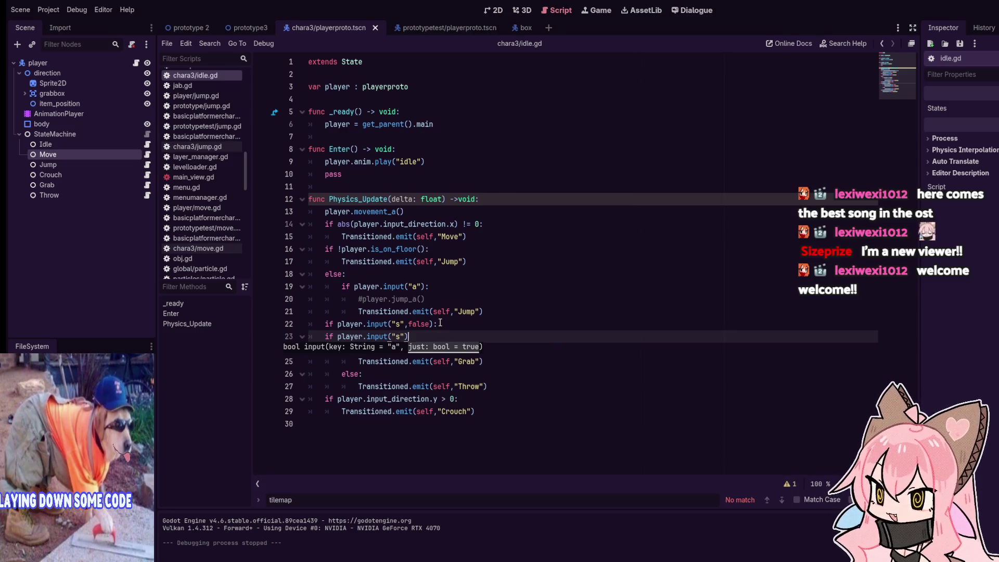
Give the s-input check a placeholder pass body and save idle.gd
left_click(440, 323)
key("Return")
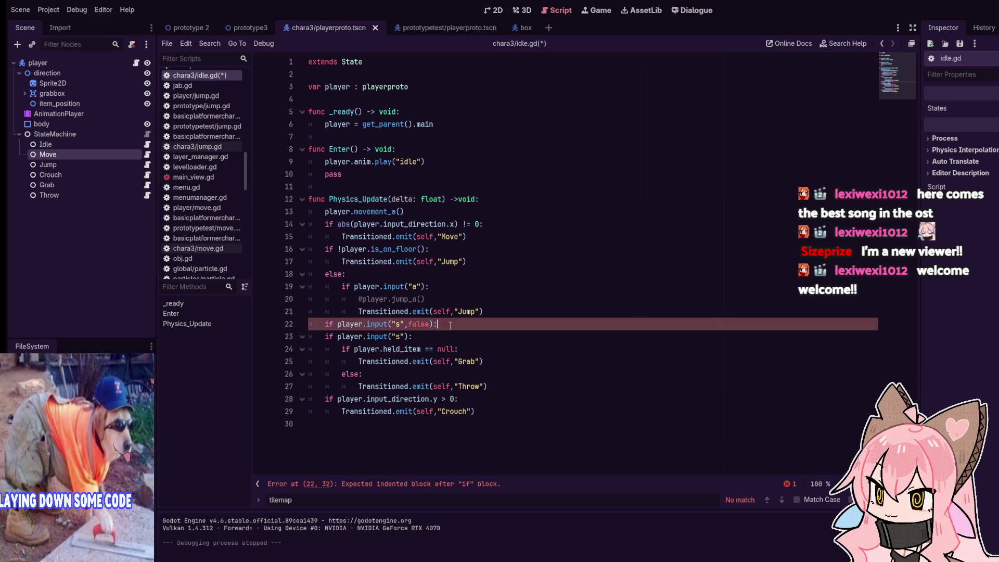
type("pass")
left_click(450, 311)
key("ctrl+s")
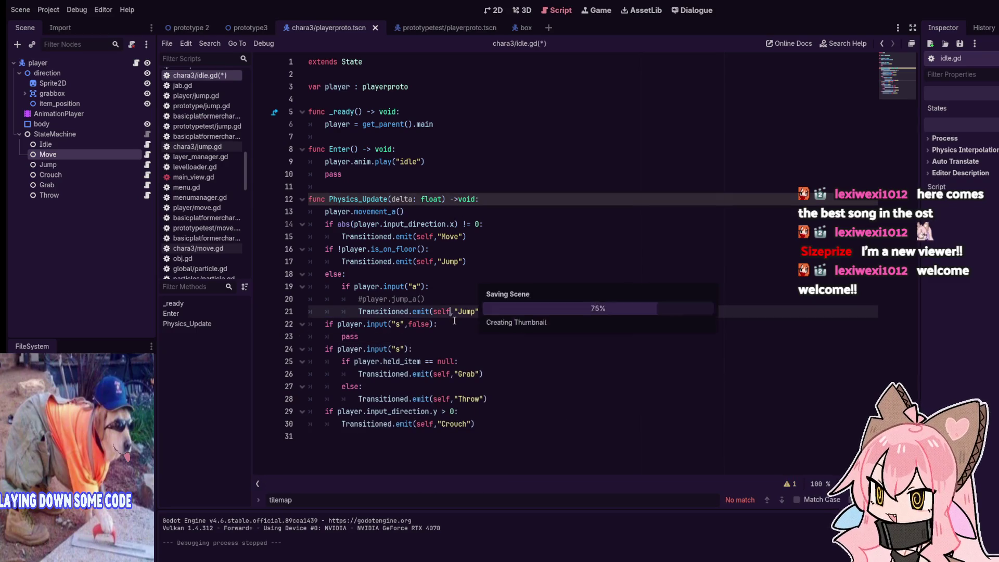
Paste the held_item null check under the s-input check, with an else: pass branch
left_click(458, 361)
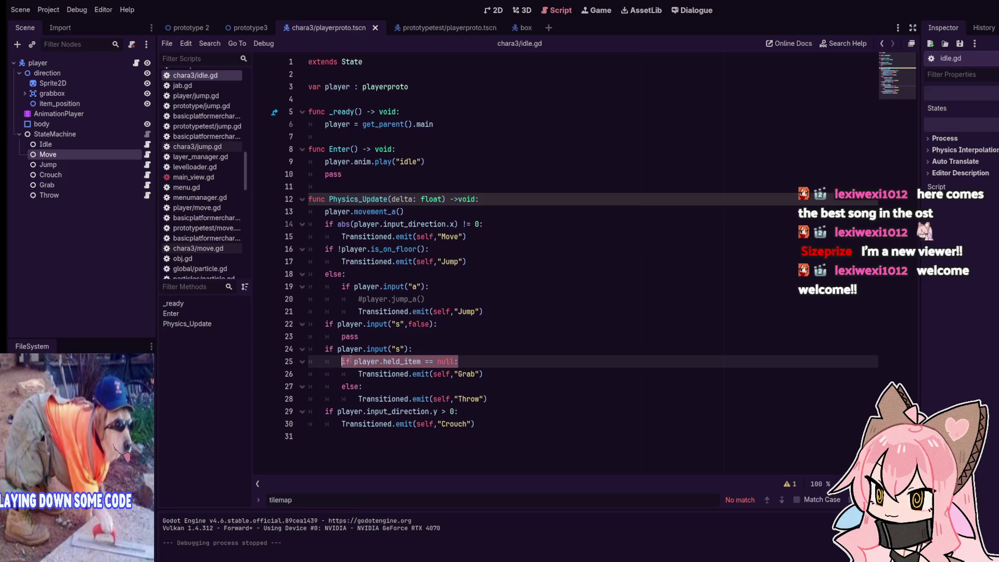
left_click(447, 323)
key("Return")
type("if player.held_item == null:")
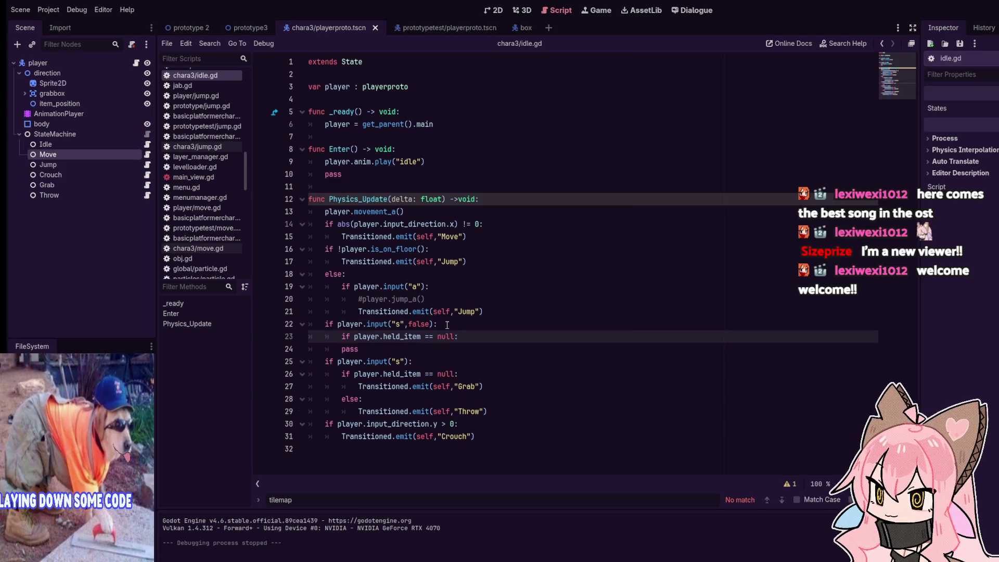
key("Return")
type("else:")
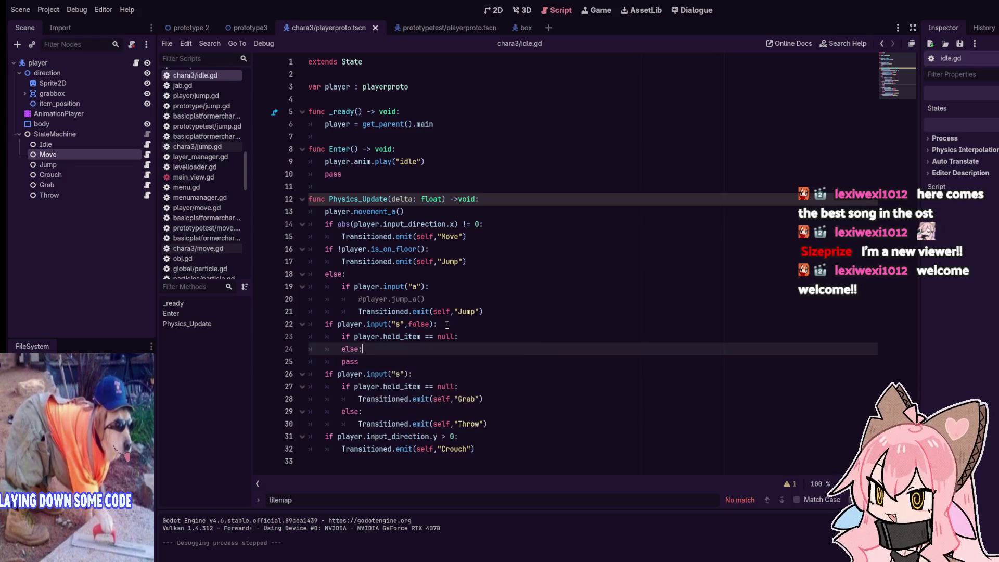
key("Return")
type("pas")
key("Return")
Add a placeholder pass inside the held_item check
left_click(481, 333)
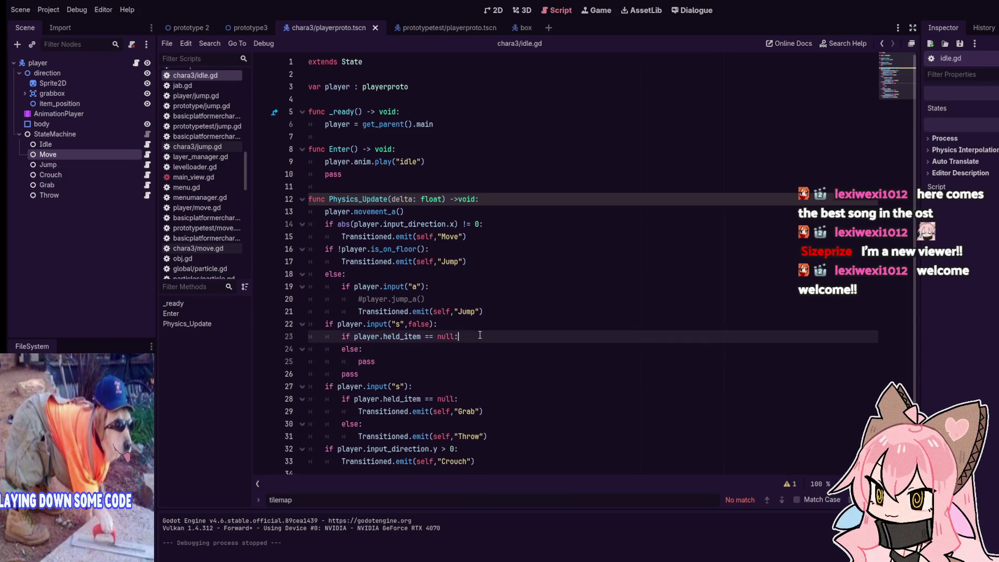
key("Return")
type("pas")
key("Return")
left_click(482, 333)
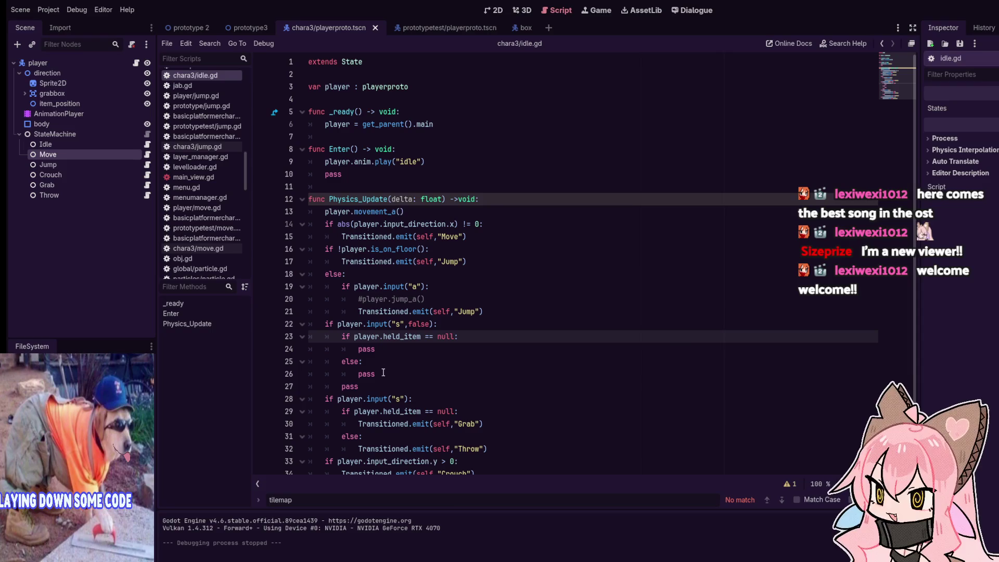
Remove the placeholder branch lines, change the check to held_item != null, and indent line 24
left_click_drag(385, 370, 359, 350)
key("BackSpace")
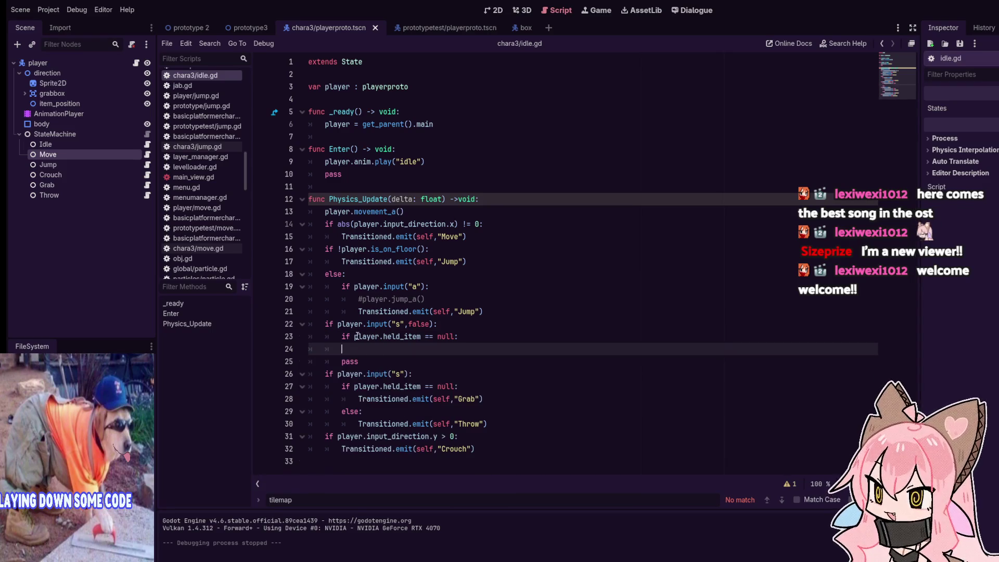
left_click(357, 336)
double_click(430, 336)
type("!=")
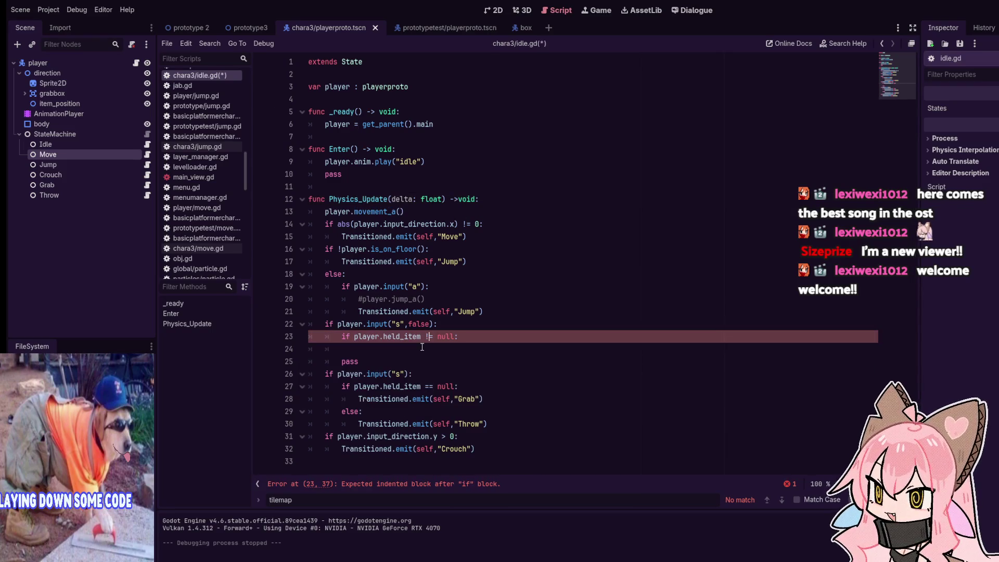
left_click(422, 348)
key("Tab")
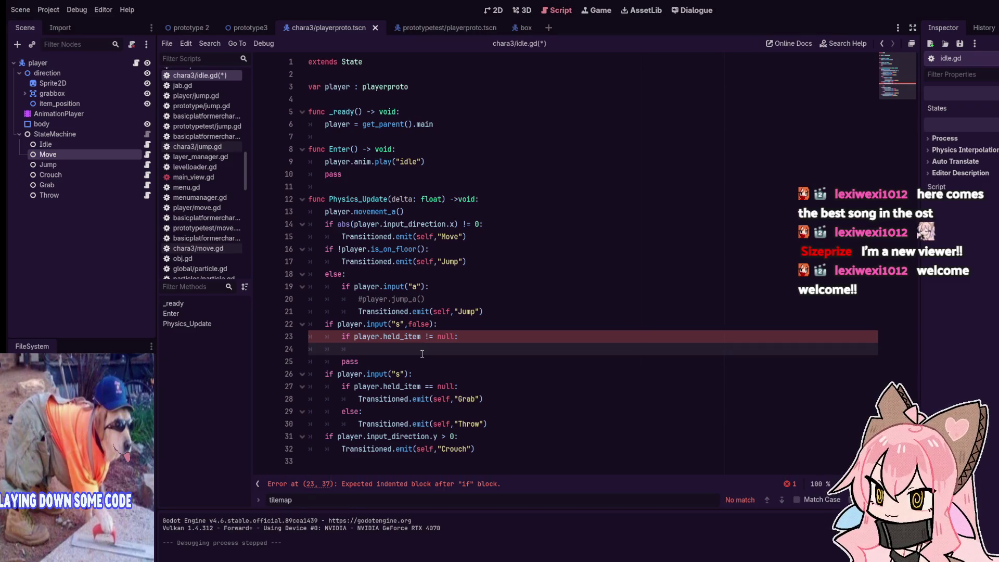
Make line 24 call Transitioned.emit(self, "Angle") and save idle.gd
left_click_drag(378, 399, 483, 399)
key("ctrl+c")
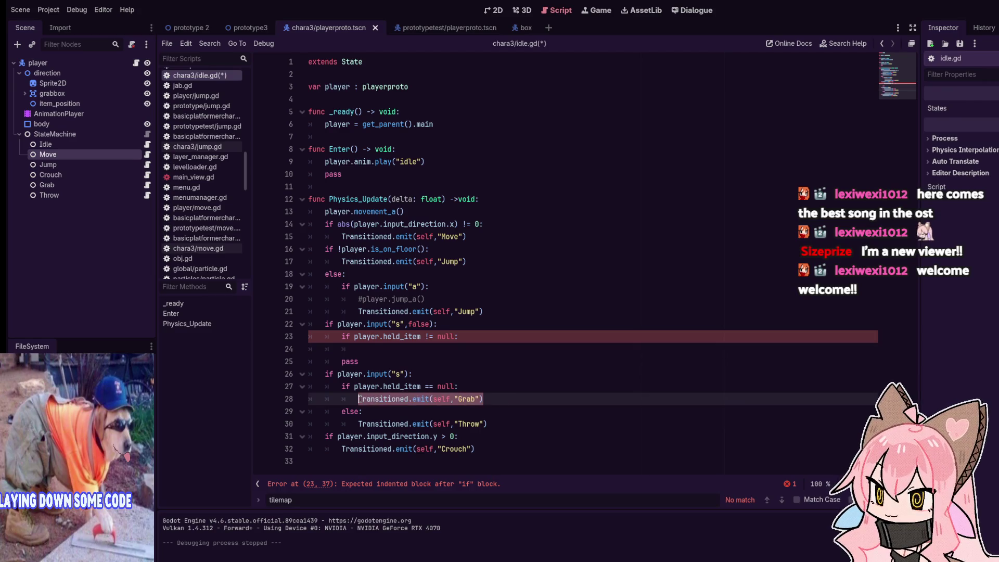
left_click(374, 347)
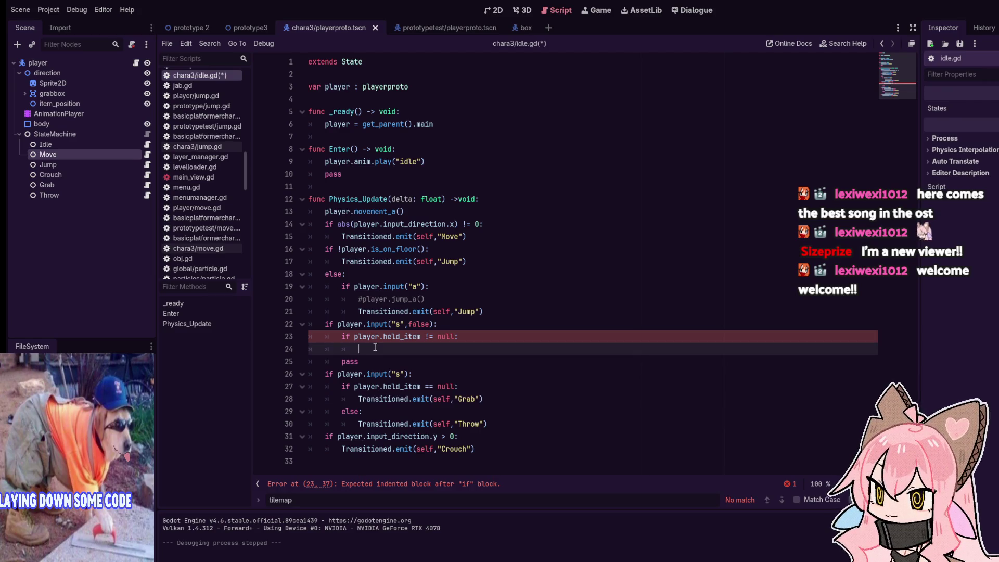
key("ctrl+v")
key("Left")
key("Left")
key("Left")
key("shift+Right")
key("shift+Right")
key("shift+Right")
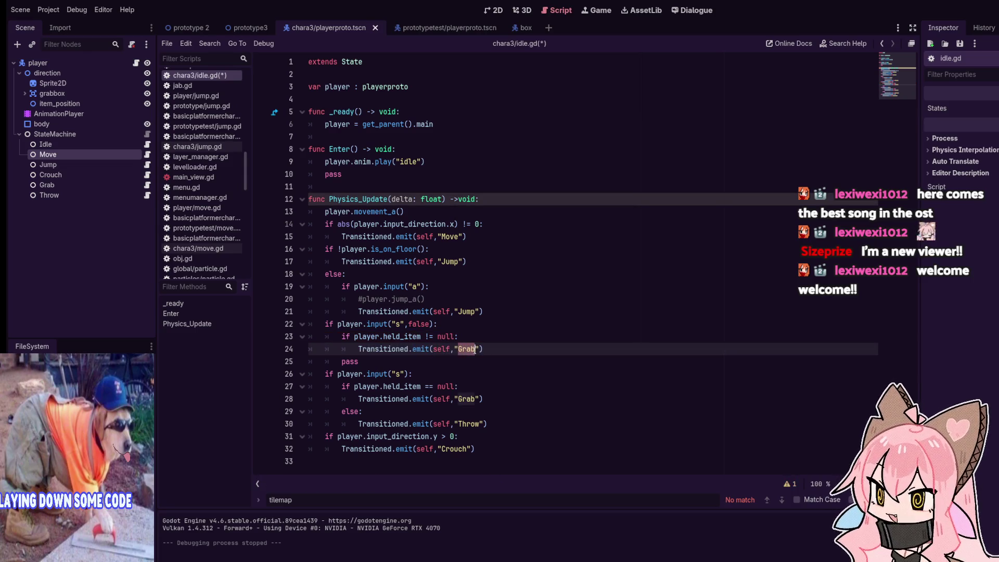
type("angle")
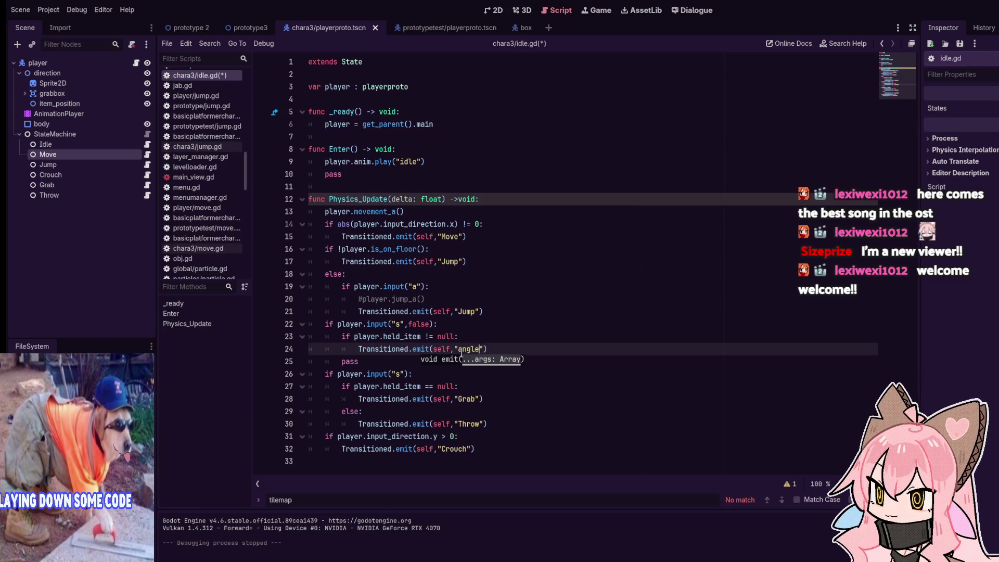
left_click(459, 349)
key("Delete")
type("A")
left_click(468, 312)
key("ctrl+s")
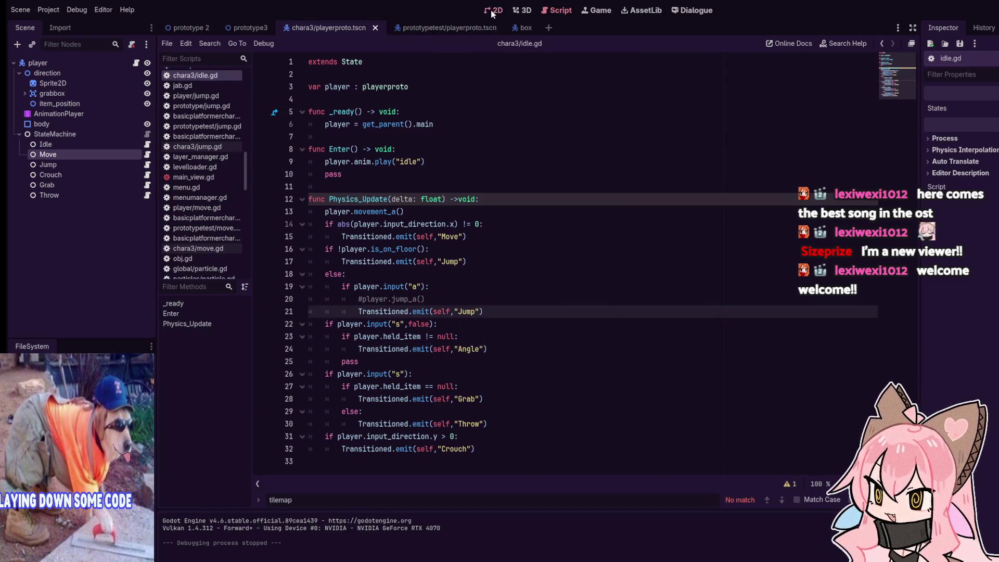
Add a new Node under StateMachine and name it Angle
left_click(491, 11)
left_click(67, 133)
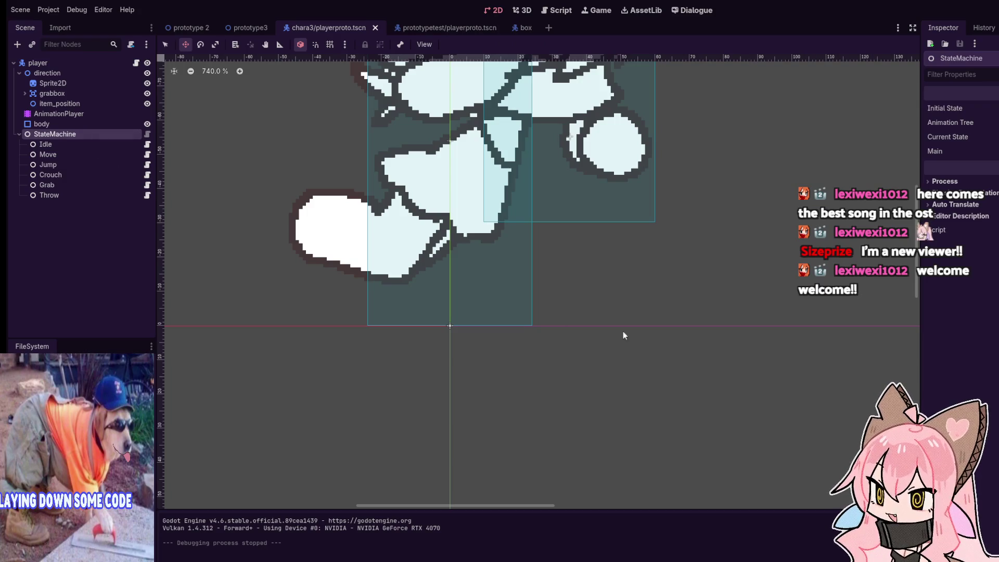
key("ctrl+a")
key("Return")
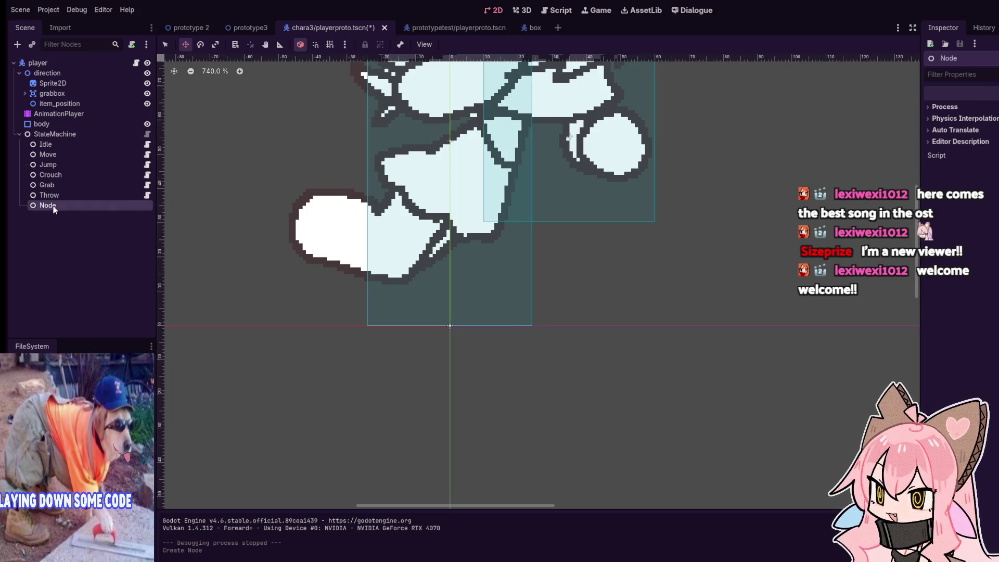
type("Angle")
key("Return")
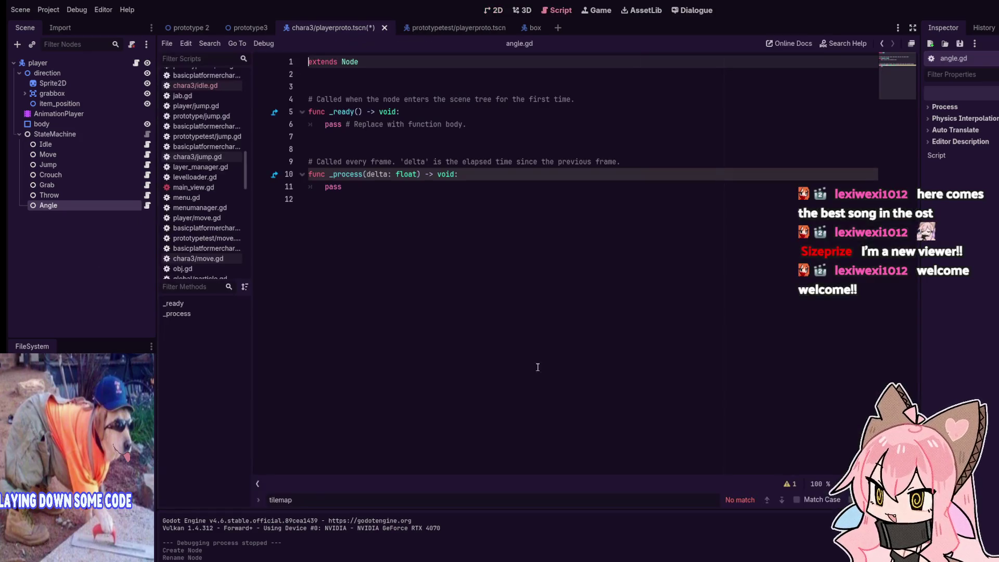
Copy idle.gd's first eleven lines over angle.gd's template code
left_click(147, 145)
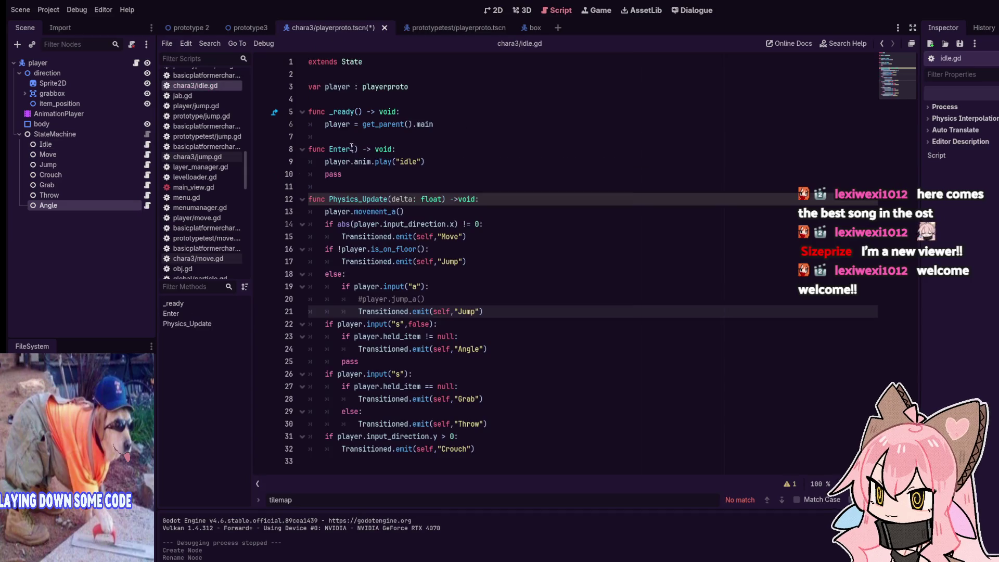
key("shift+Up")
key("shift+Up")
key("shift+Up")
key("ctrl+c")
left_click(147, 206)
key("ctrl+a")
key("ctrl+v")
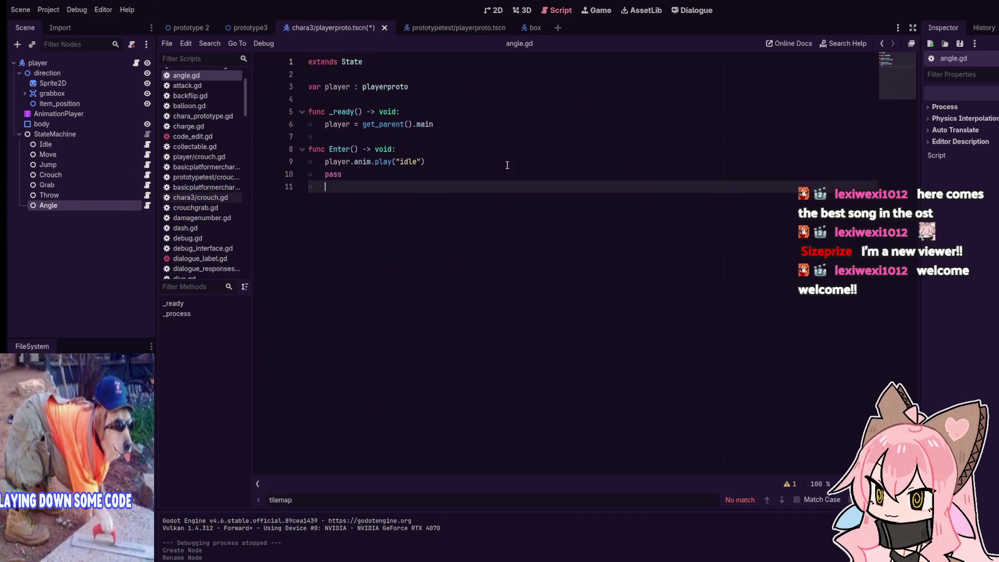
Make room after the Enter function in angle.gd for a new function
left_click(416, 178)
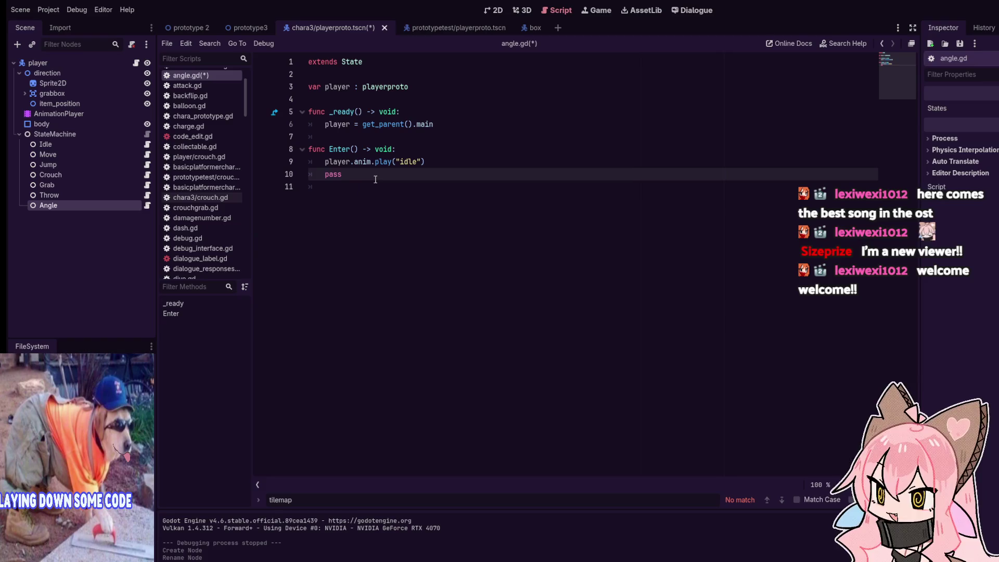
key("Return")
key("Return")
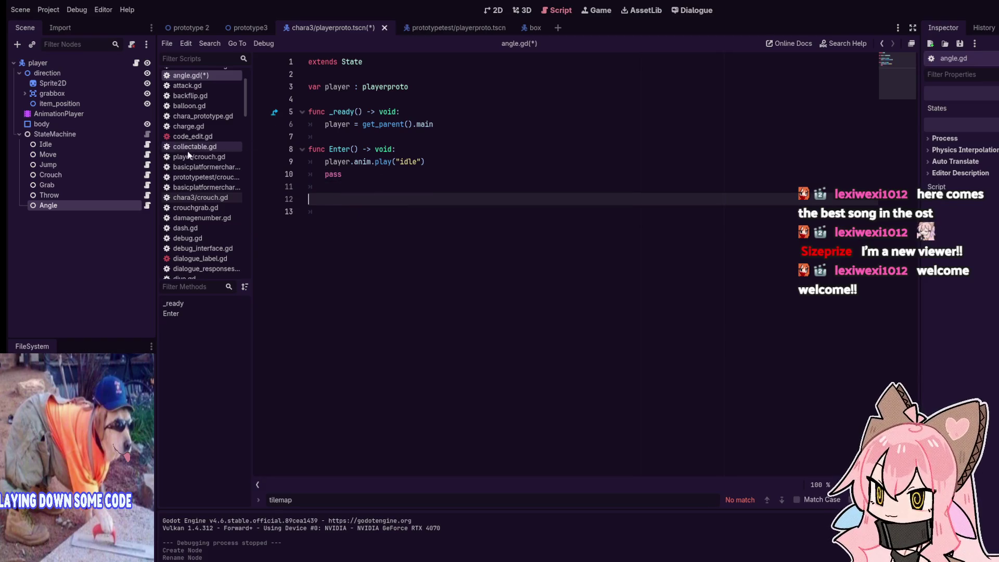
left_click(148, 145)
left_click(483, 224)
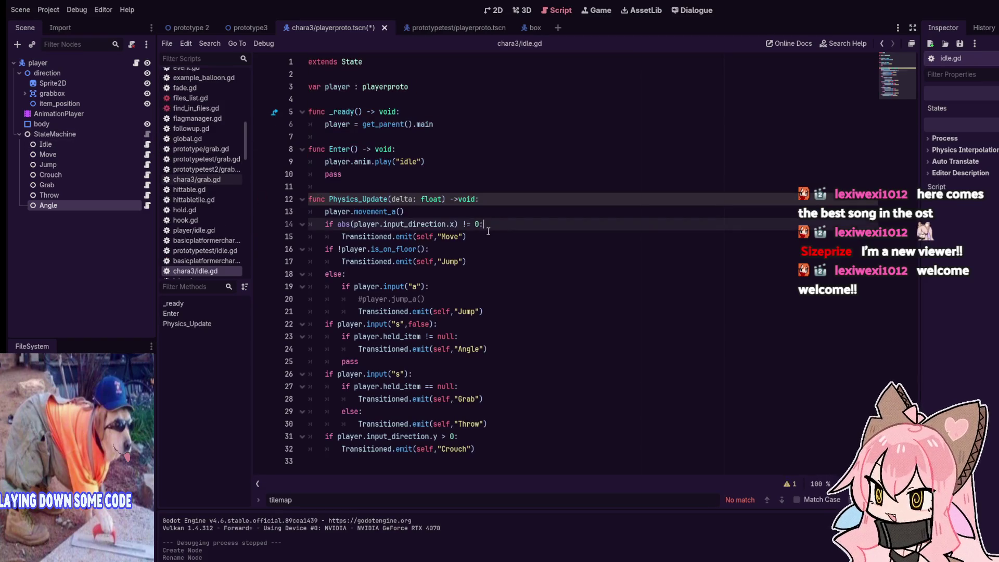
key("shift+Home")
left_click(148, 205)
key("ctrl+v")
key("ctrl+z")
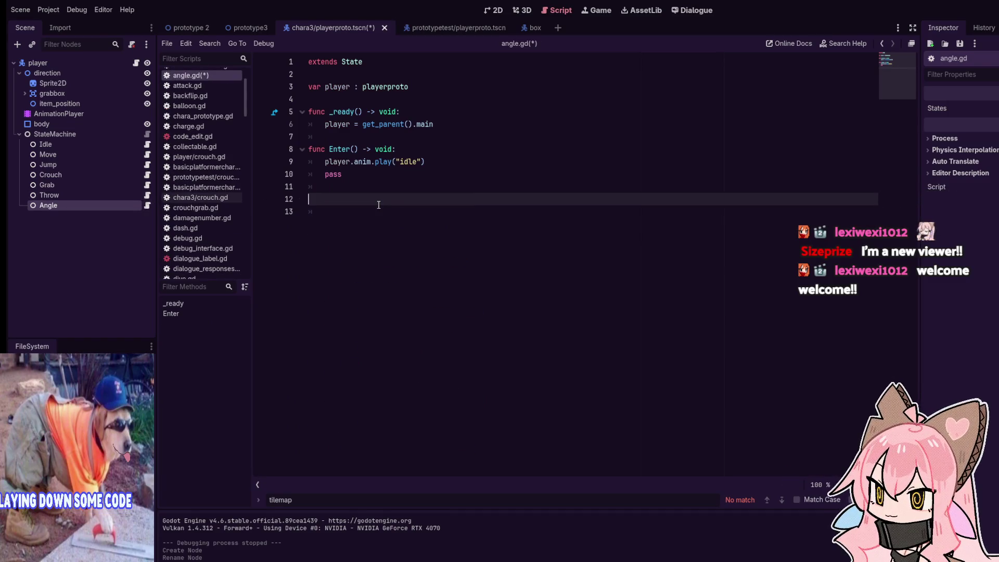
type("func")
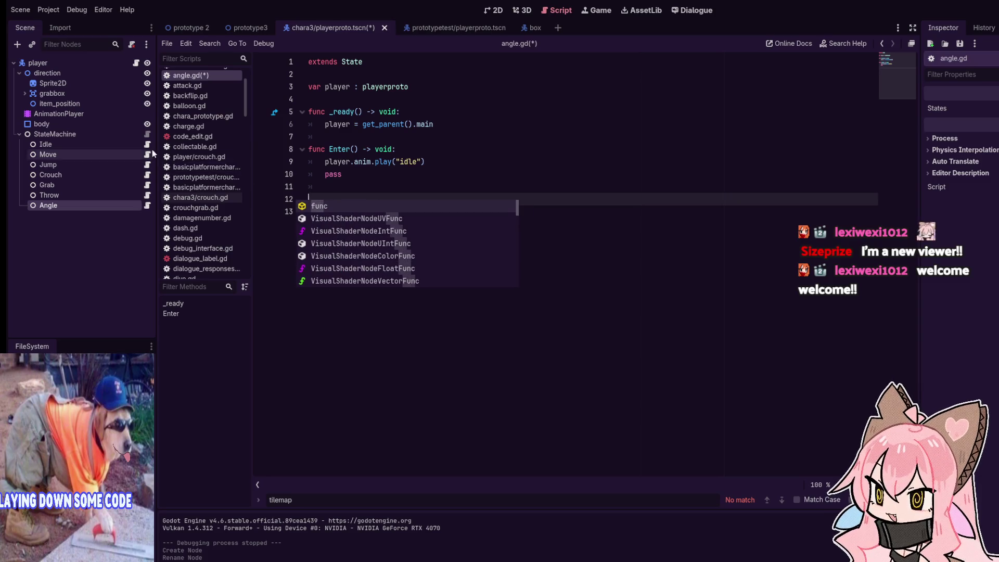
Copy idle.gd's Physics_Update header and direction check into angle.gd, adding a pass body
left_click(148, 144)
left_click(149, 196)
left_click(147, 205)
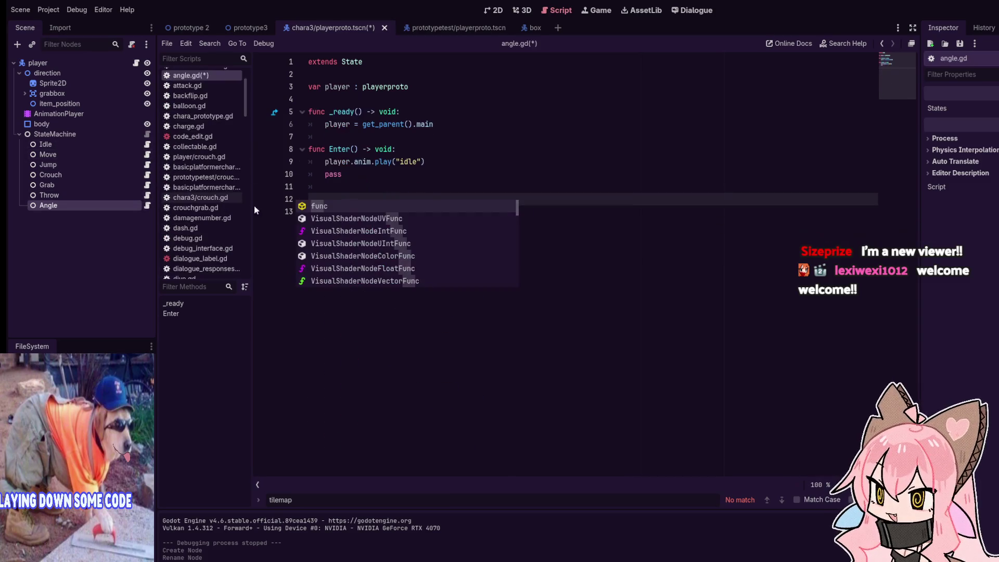
left_click(147, 144)
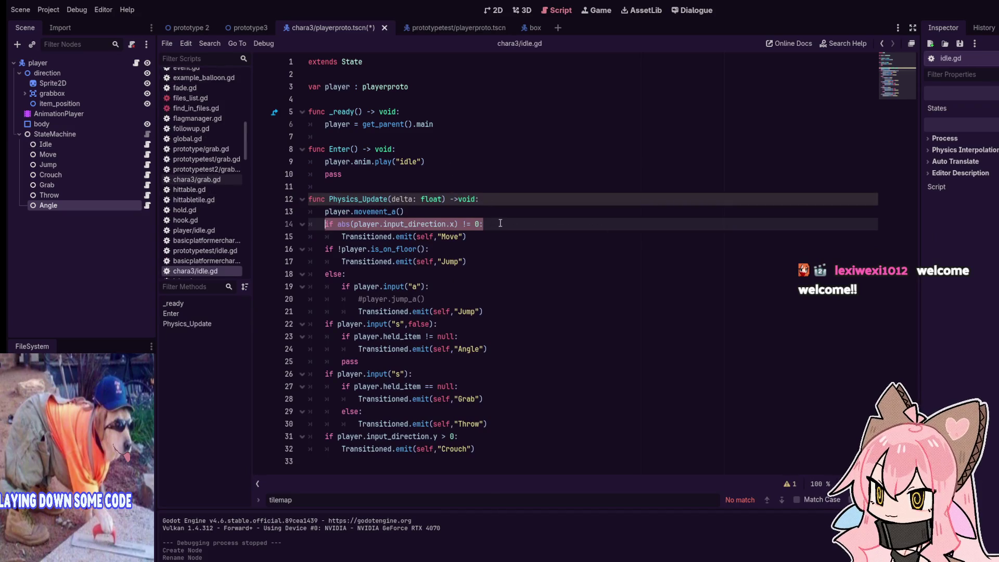
left_click_drag(499, 223, 309, 199)
key("ctrl+c")
key("alt+Left")
key("ctrl+v")
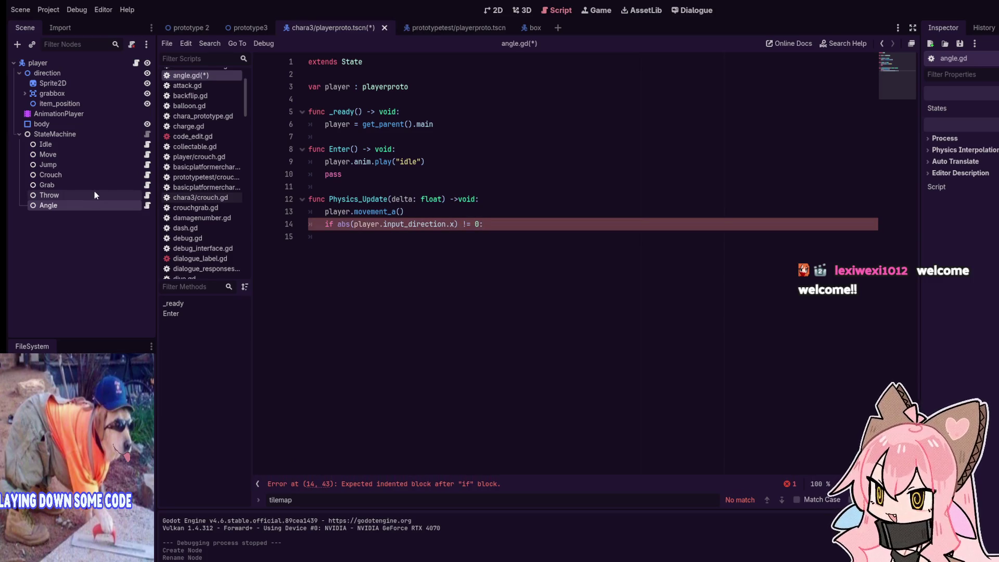
key("Return")
type("pas")
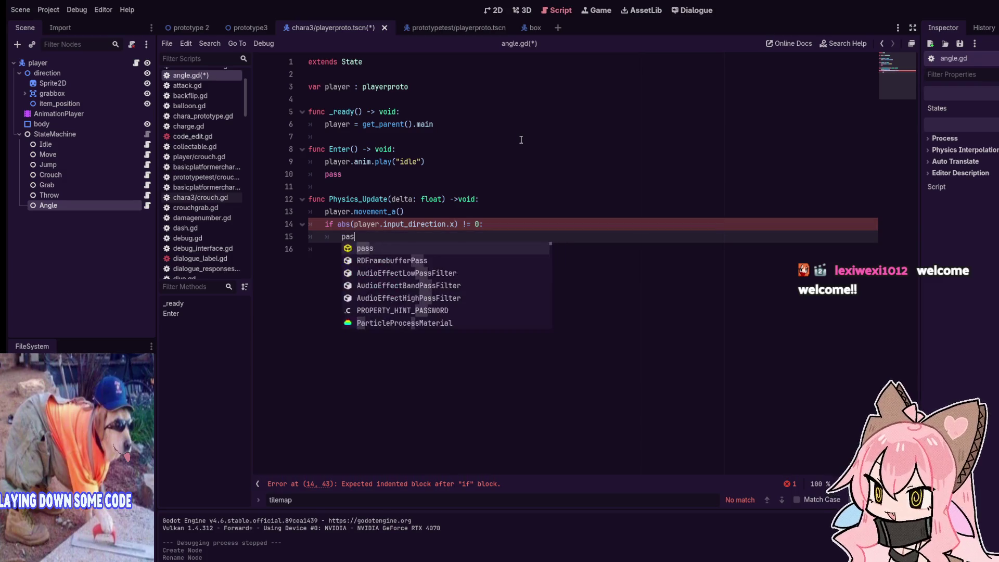
key("Return")
left_click(521, 140)
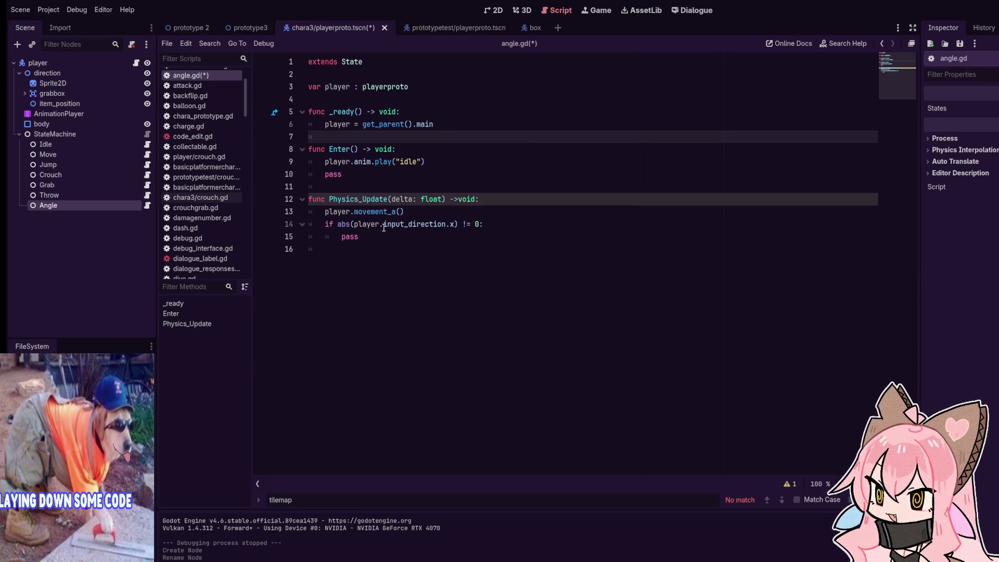
Change the check to input_direction != Vector2.ZERO and save angle.gd
left_click(453, 224)
key("BackSpace")
key("BackSpace")
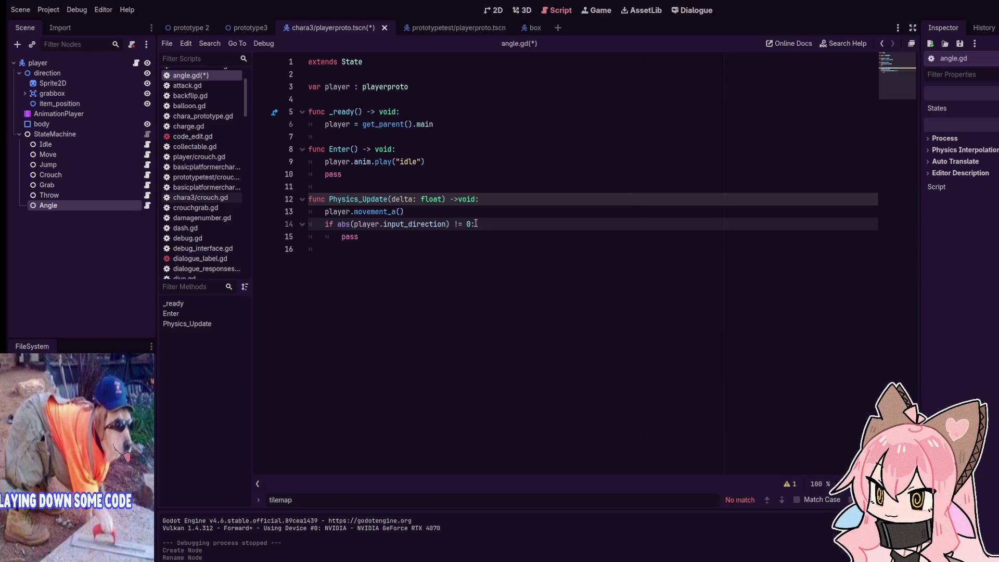
double_click(468, 224)
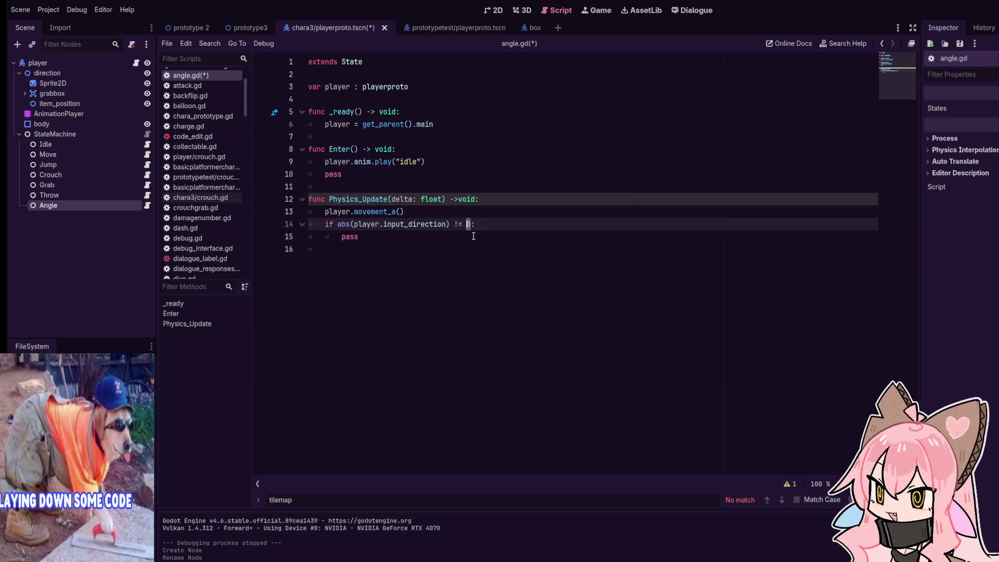
type("Vecot")
key("BackSpace")
key("BackSpace")
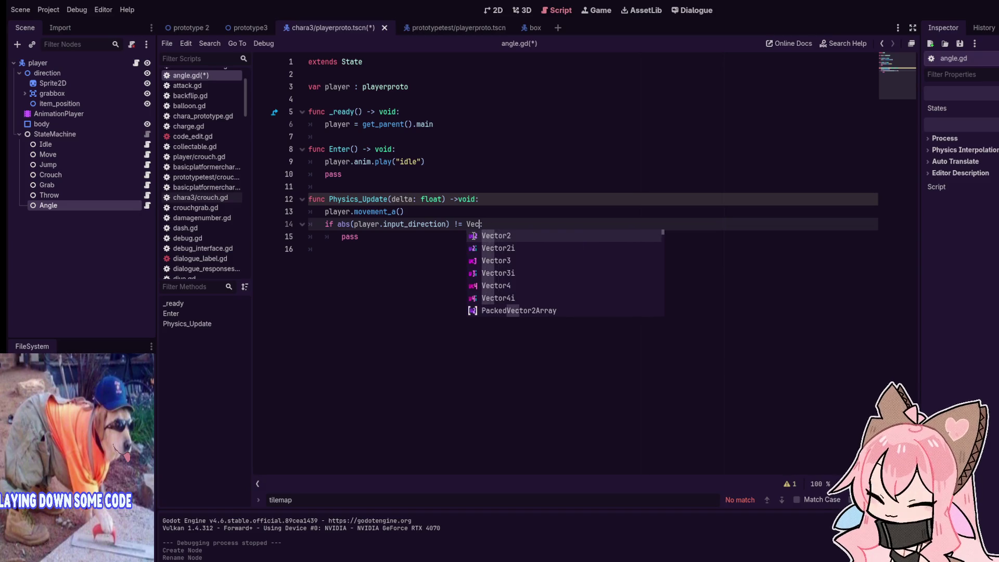
key("Return")
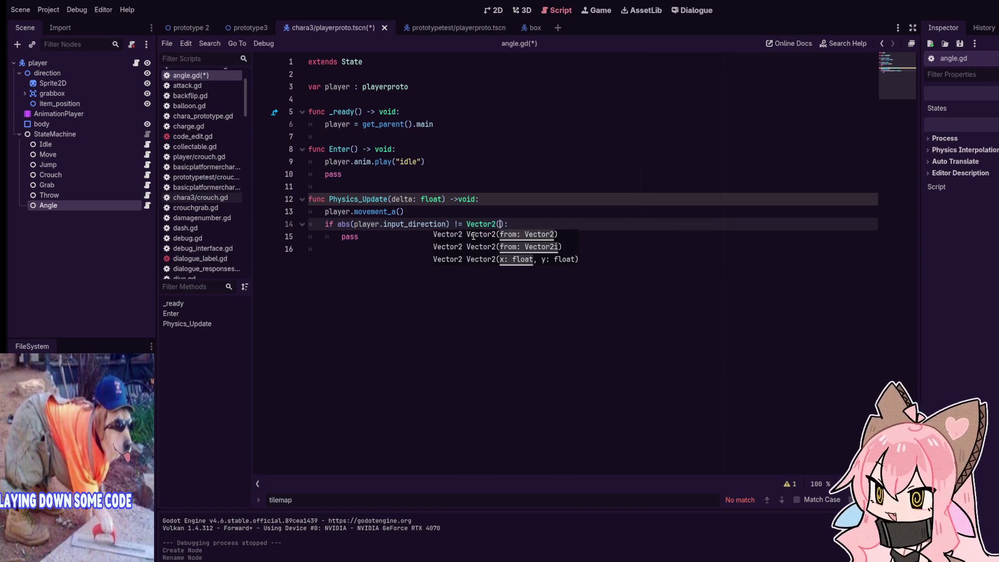
key("BackSpace")
type(".ZERO")
left_click(473, 236)
left_click(533, 227)
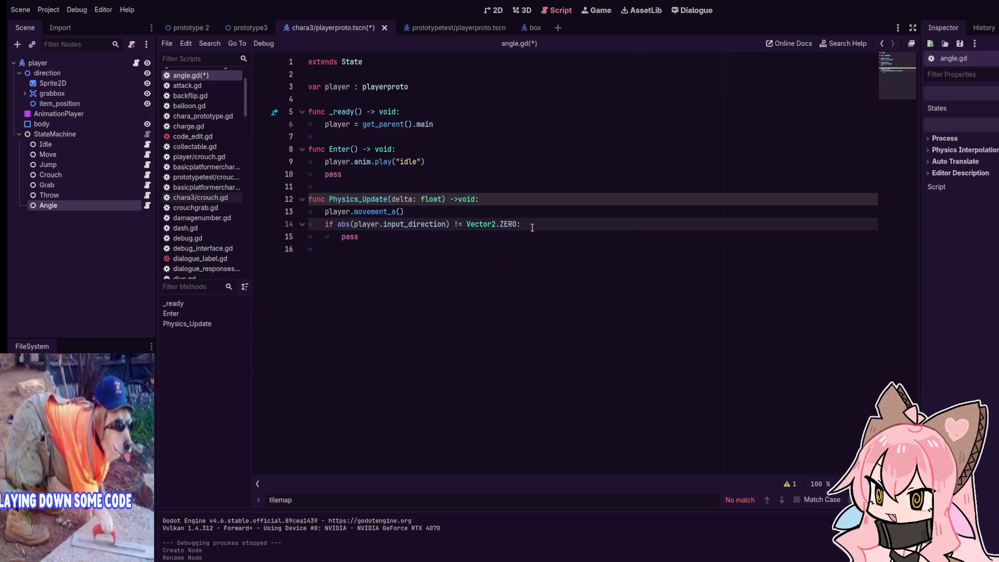
key("Return")
key("ctrl+s")
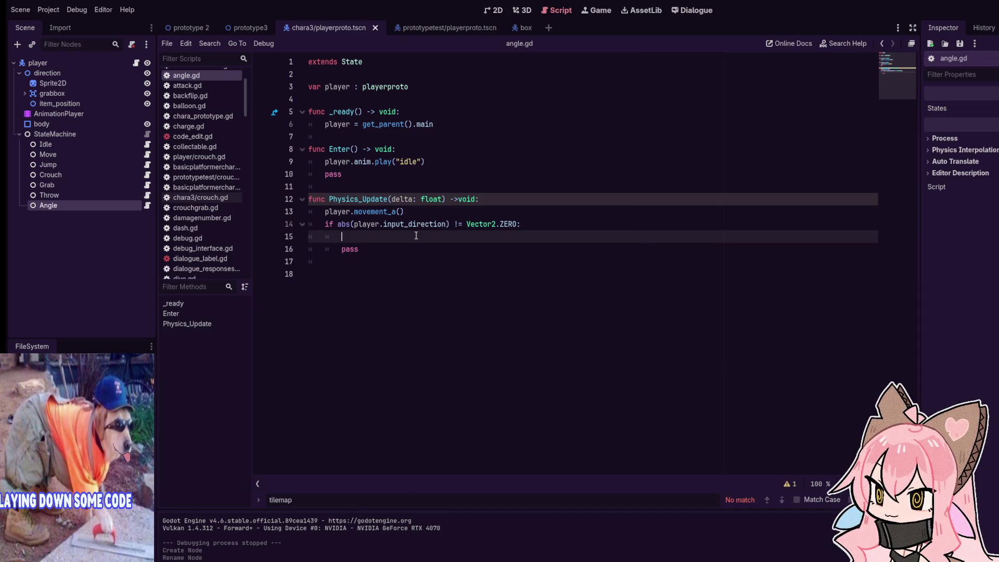
left_click(482, 33)
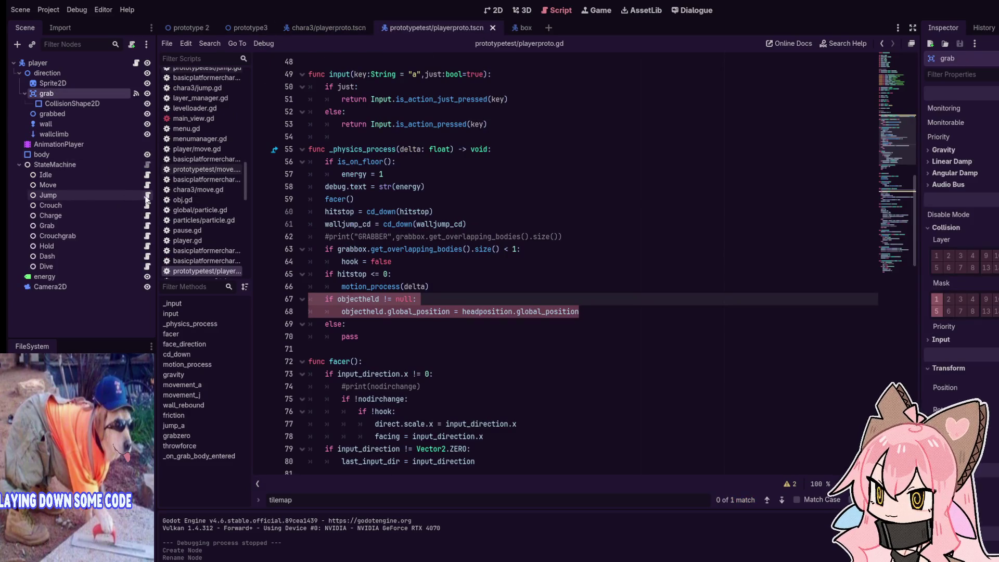
left_click(147, 196)
left_click_drag(499, 363, 278, 273)
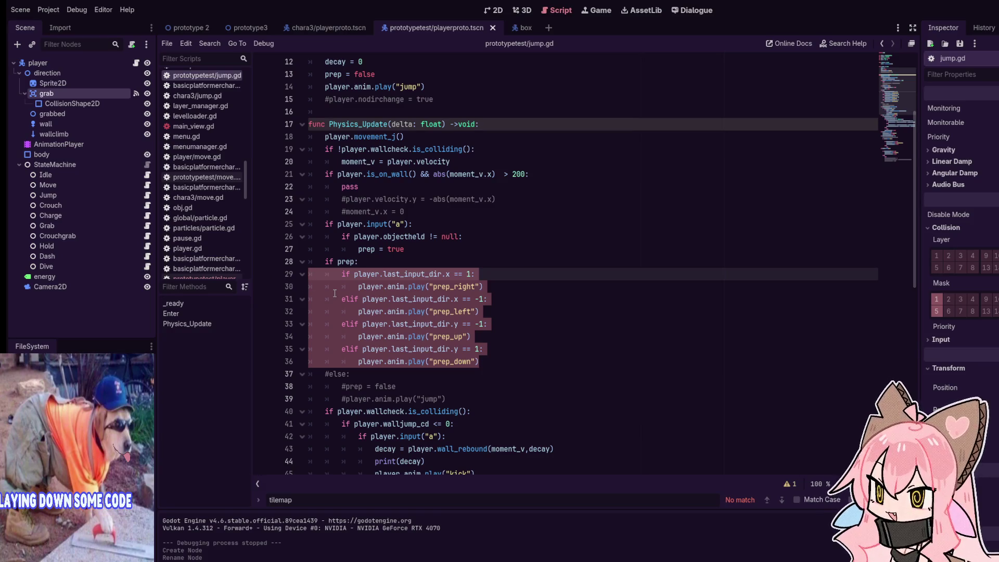
left_click(337, 29)
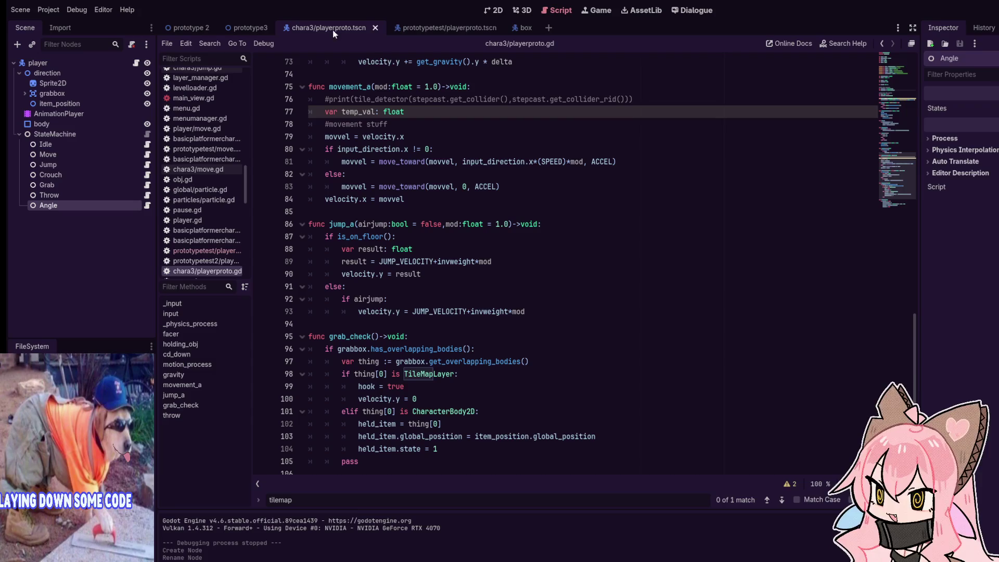
left_click(148, 206)
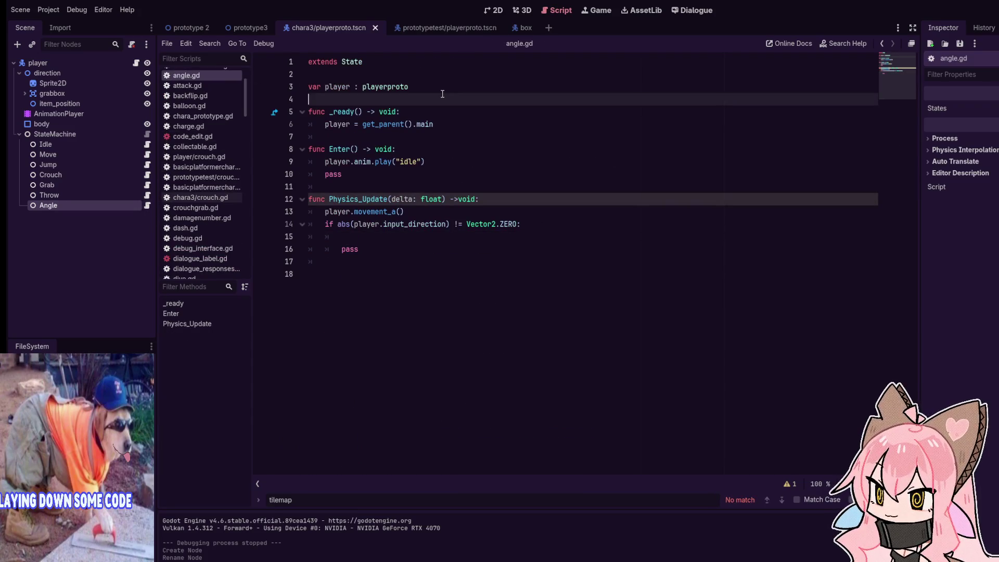
Declare `var lastdir : Vector2` on line 4 of angle.gd
left_click(442, 93)
type("var ")
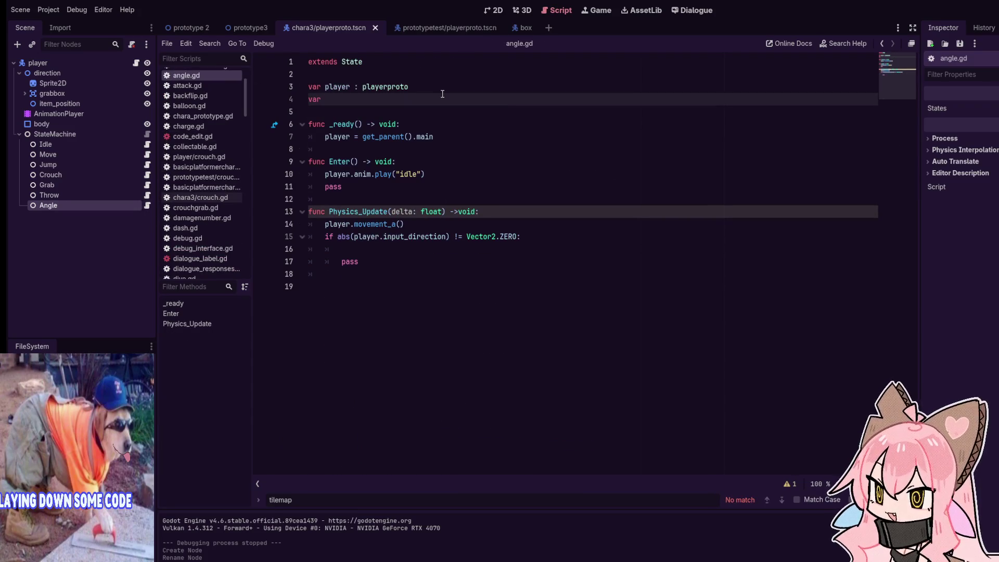
type("las")
type("tdir : Veco")
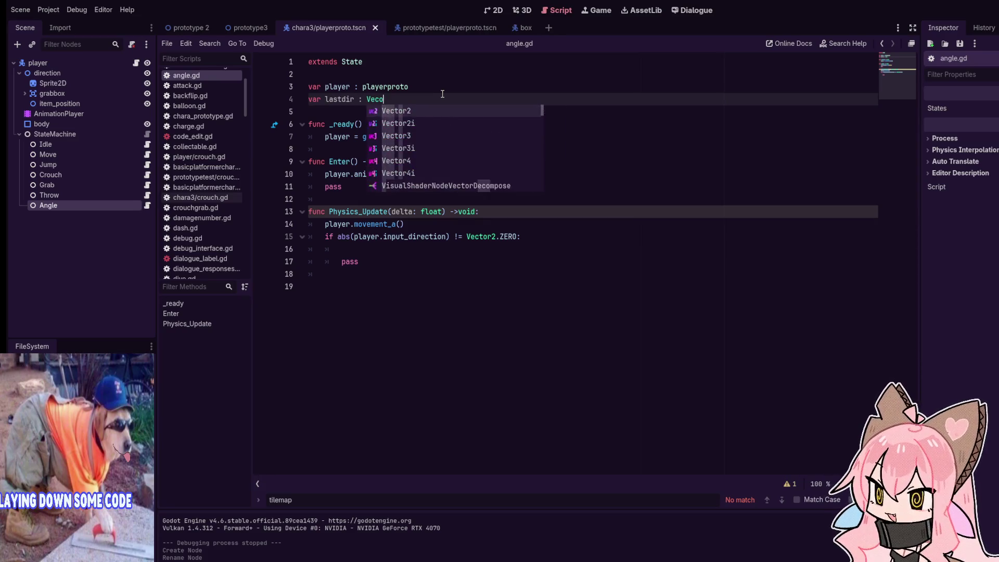
key("Return")
left_click_drag(367, 100, 467, 100)
type("VEc")
left_click(468, 110)
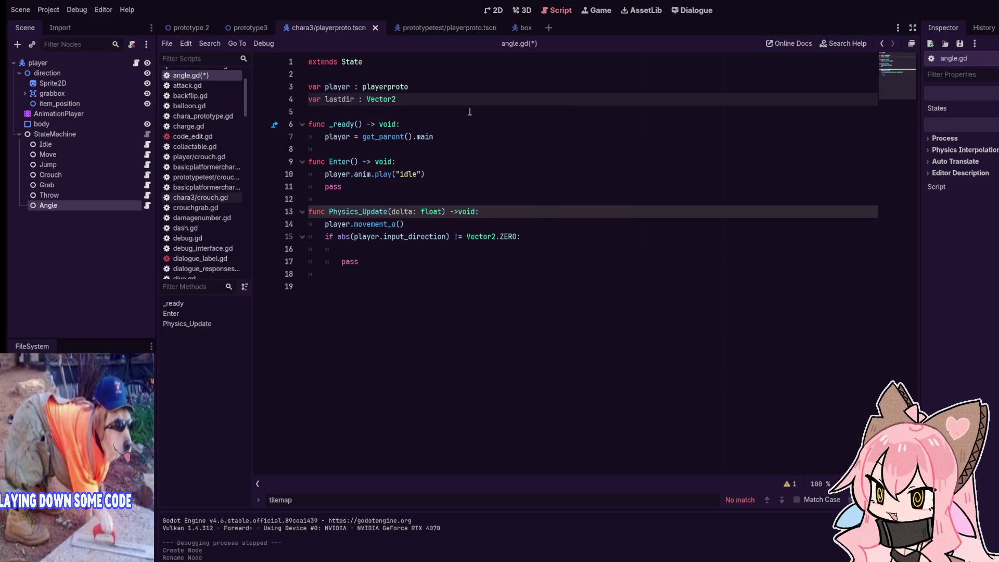
Store player.input_direction in lastdir inside the input check
left_click(400, 252)
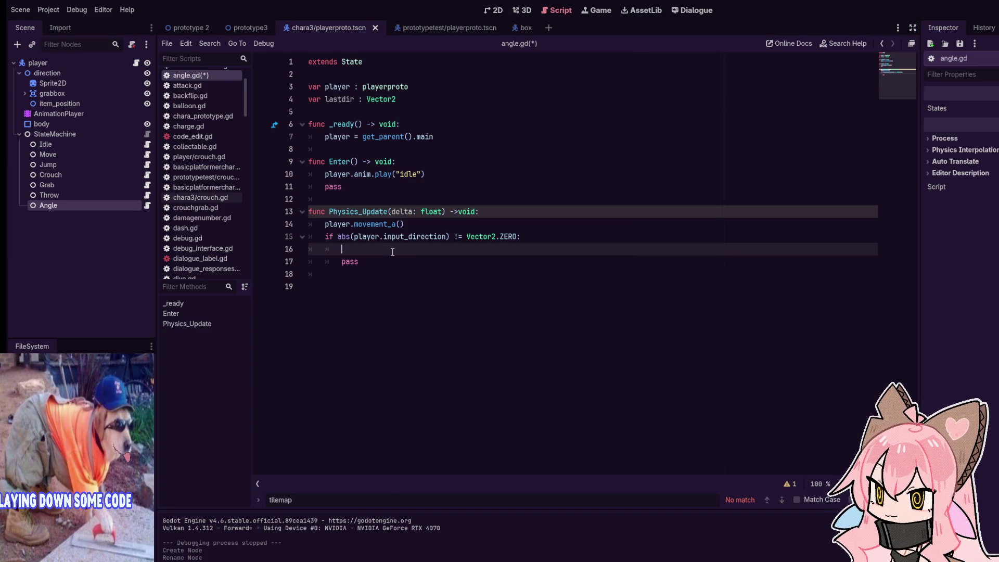
type("lastdir = player.")
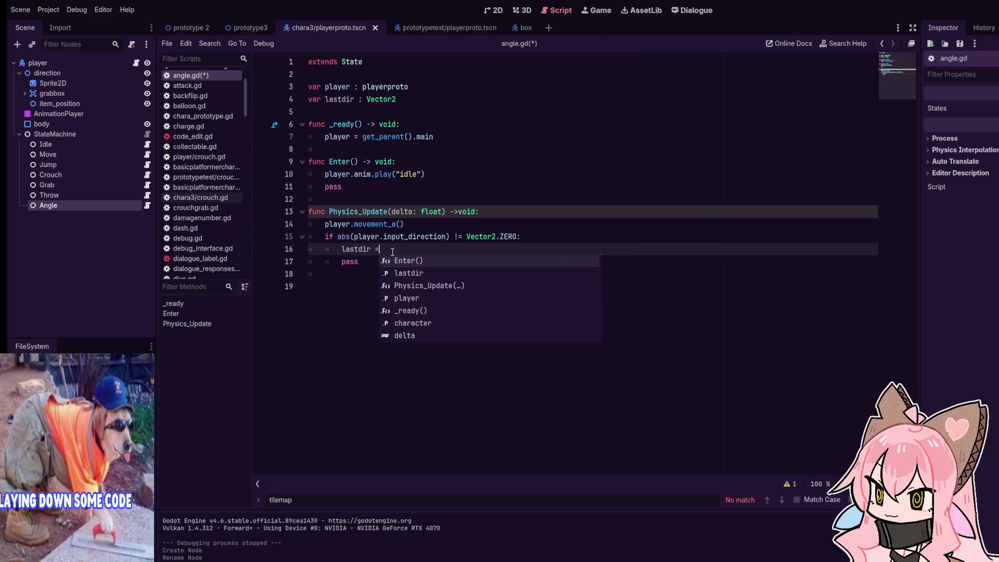
type("in")
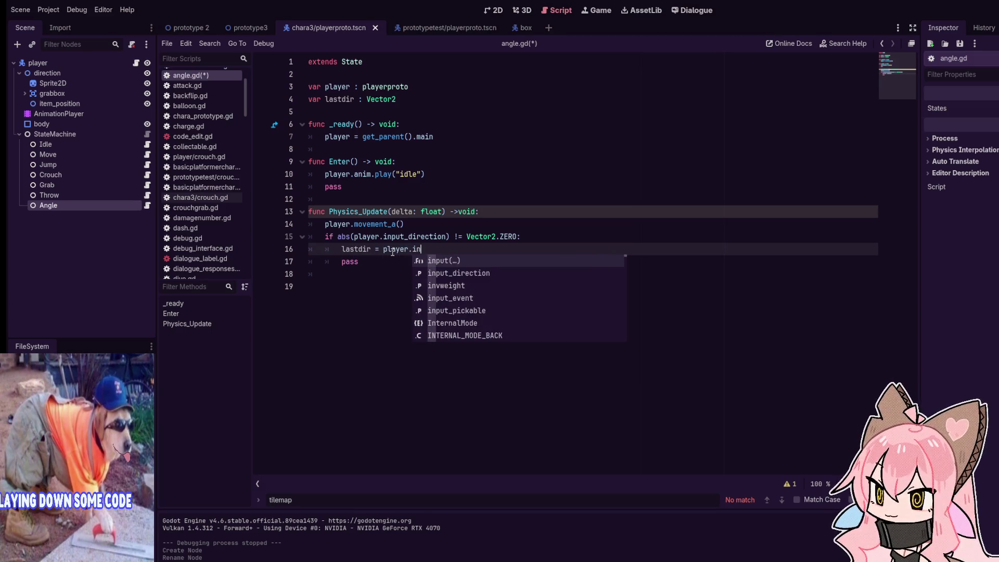
key("Return")
key("Down")
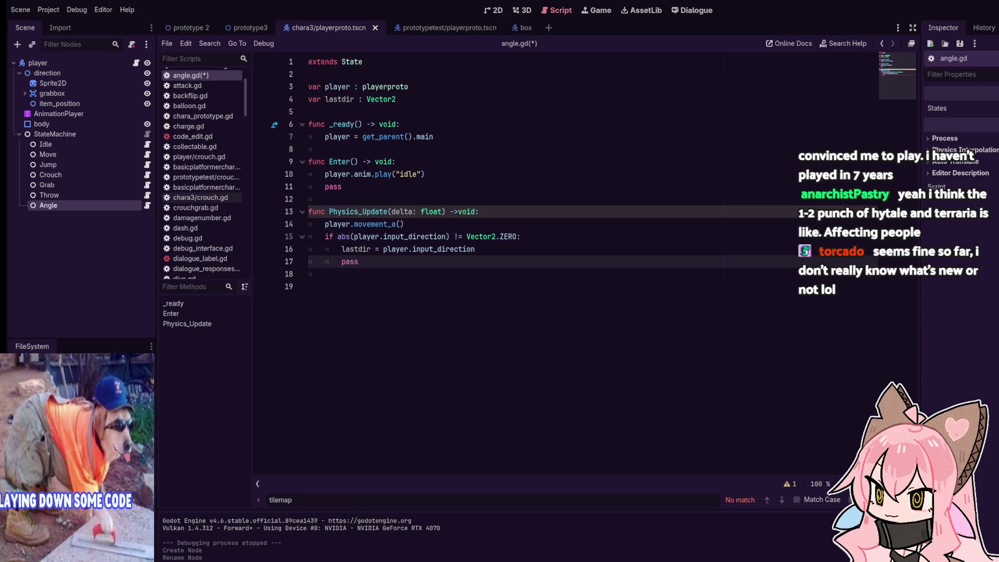
left_click(37, 305)
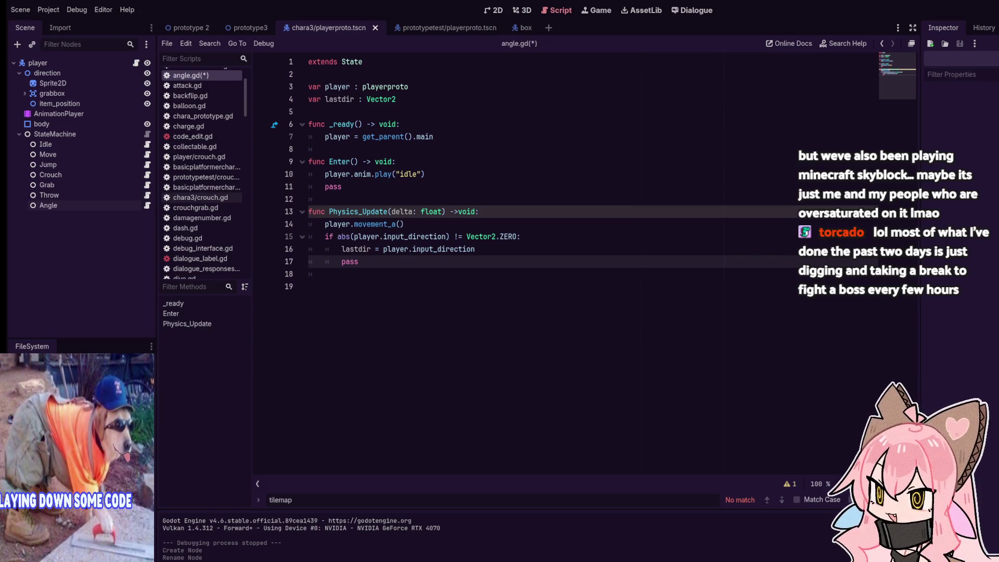
Delete the pass placeholder on line 17 of angle.gd
mouse_move(383, 264)
left_mouse_down()
mouse_move(338, 250)
mouse_move(324, 267)
left_mouse_up()
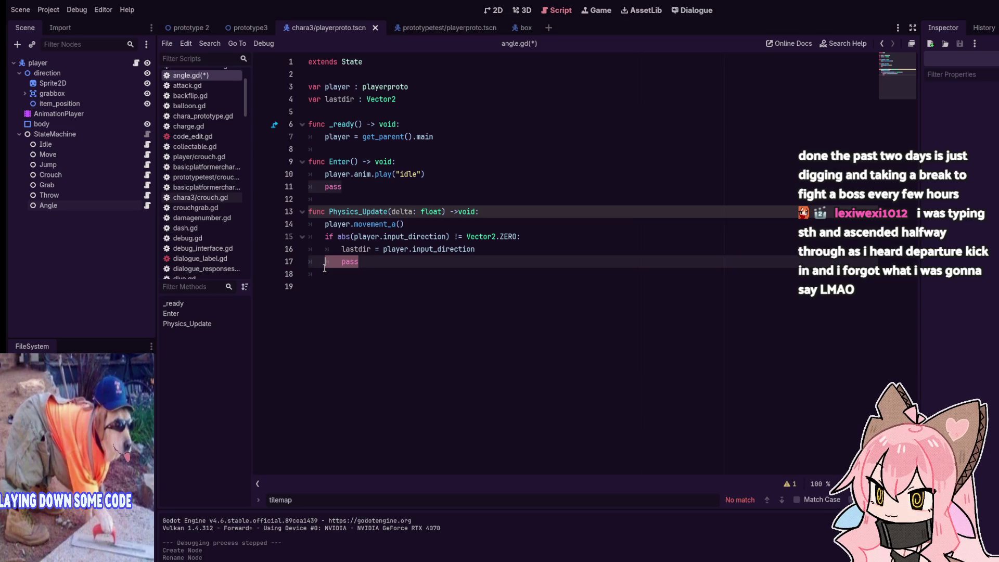
key("BackSpace")
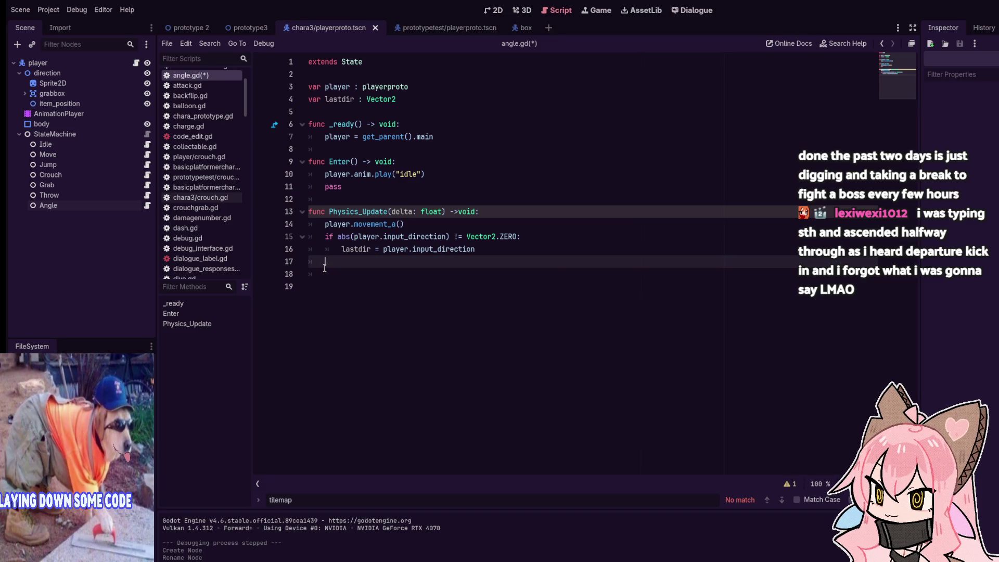
type("if las")
key("BackSpace")
key("BackSpace")
key("BackSpace")
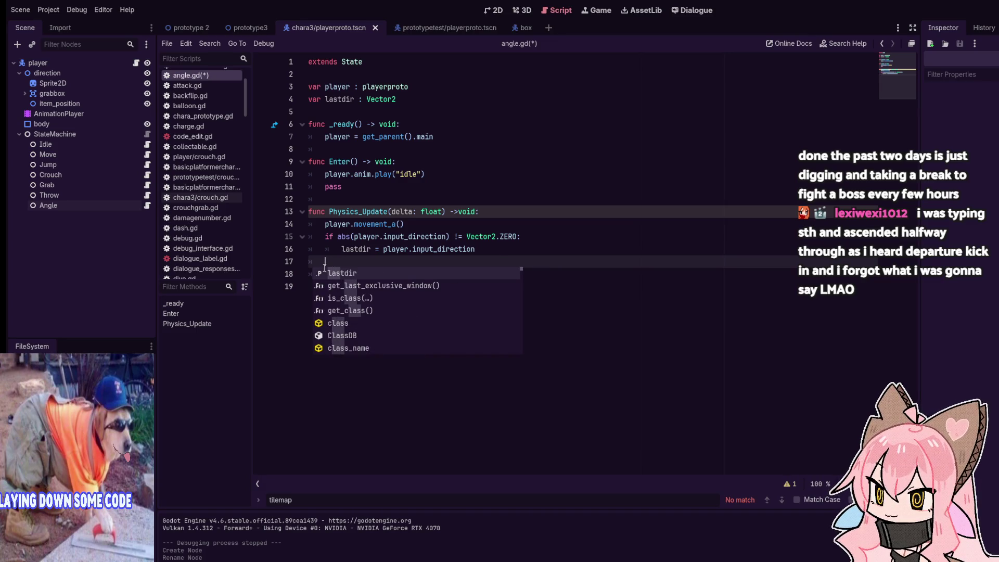
Insert `lastdir = Vector2(1,0)` as the first line of Enter() and save angle.gd
left_click(457, 103)
left_click(455, 130)
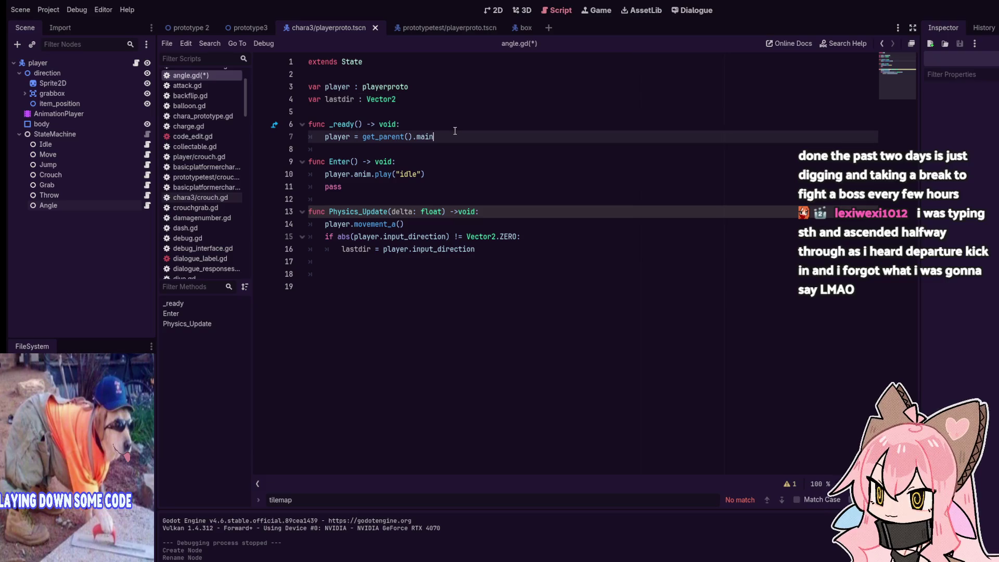
key("Up")
key("Return")
key("BackSpace")
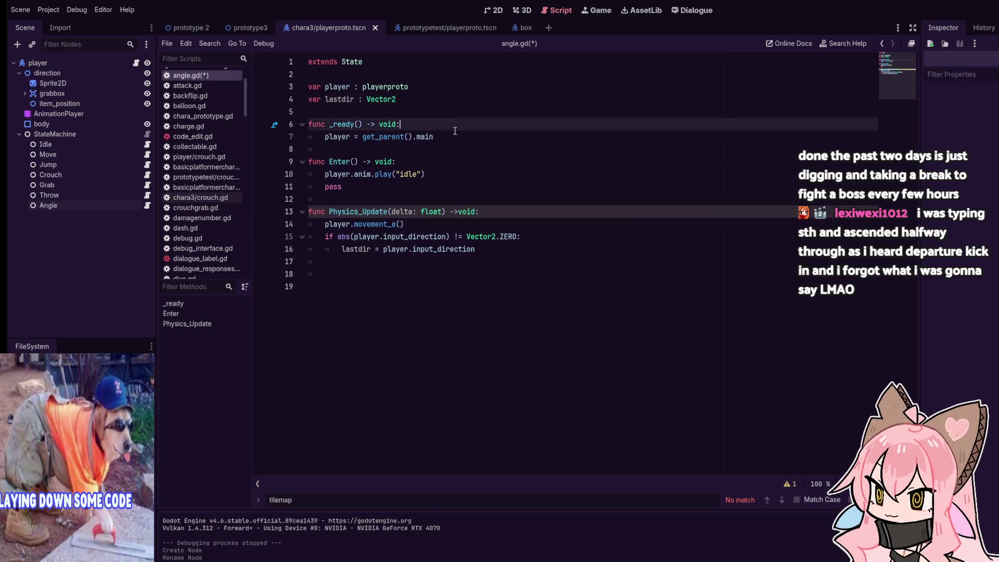
left_click(443, 168)
key("Up")
key("Return")
type("last")
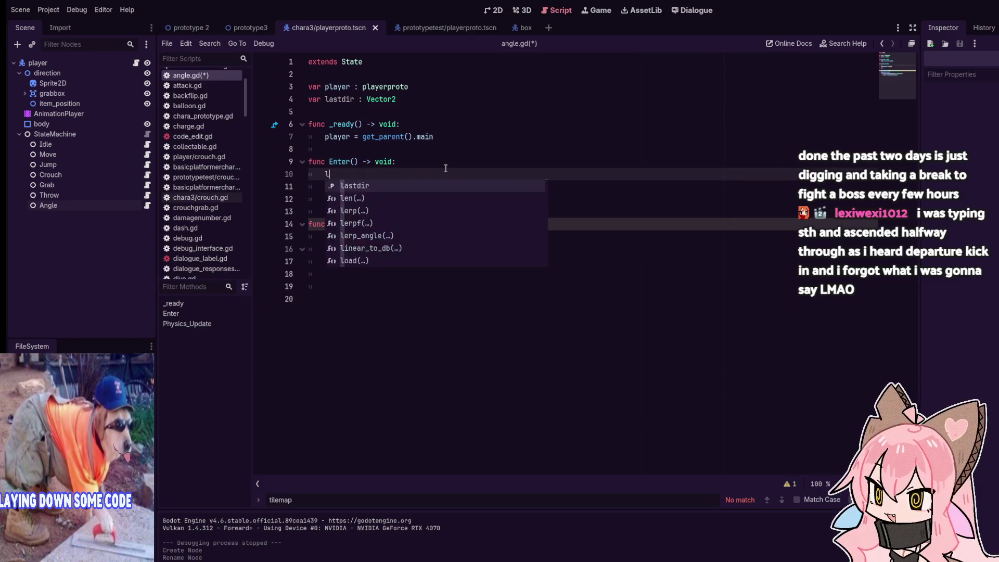
type("dir")
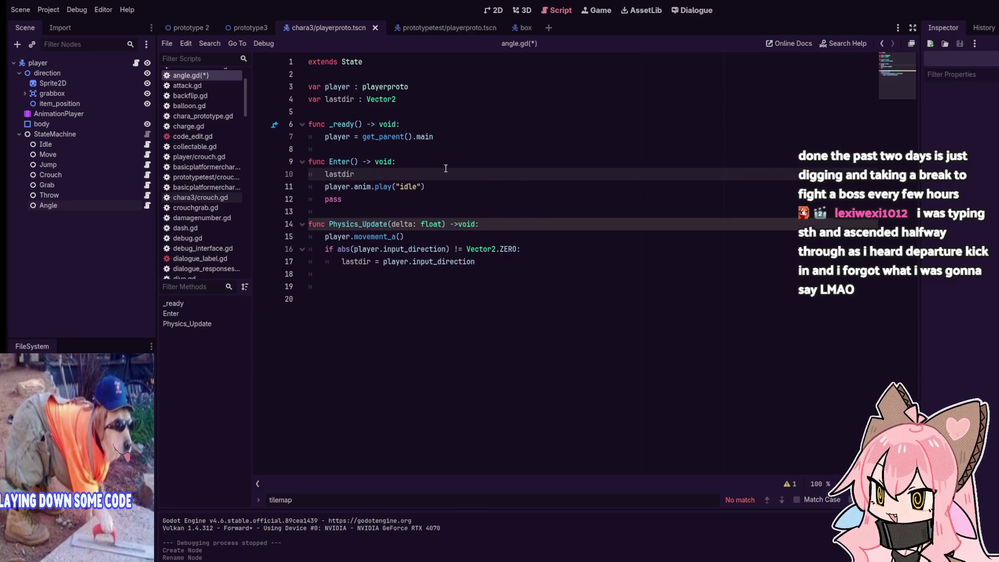
type(" = Vector2(")
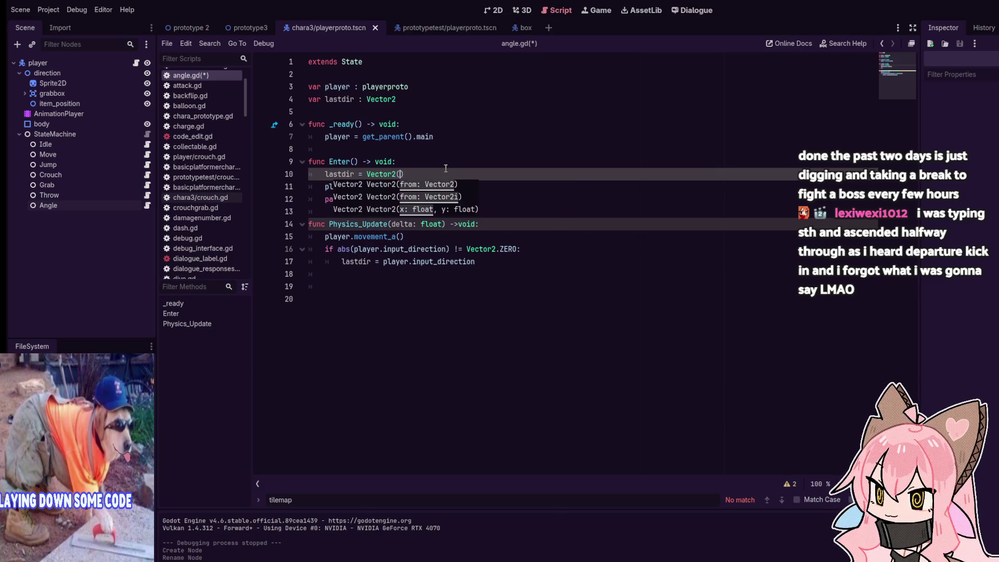
type("1,0)")
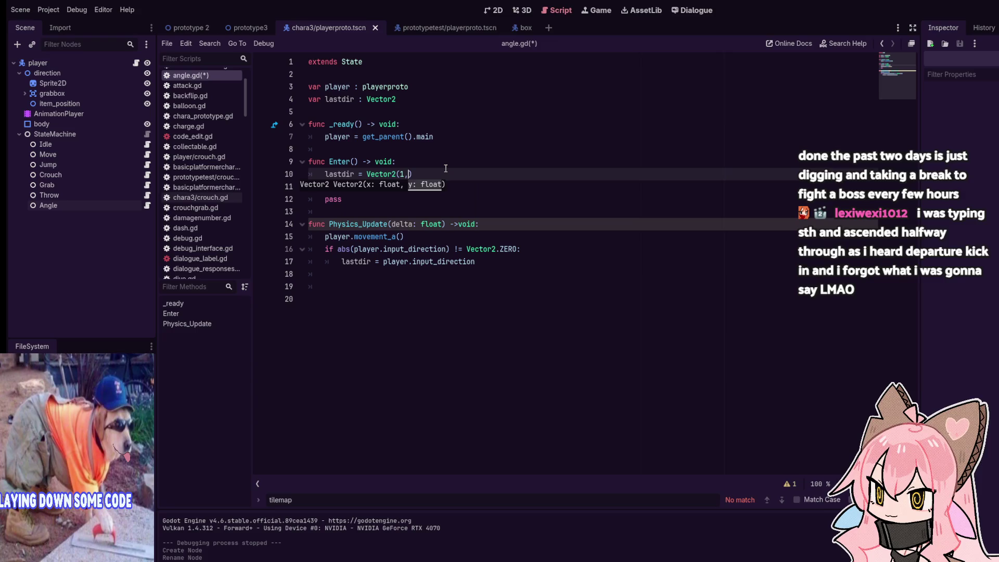
key("ctrl+s")
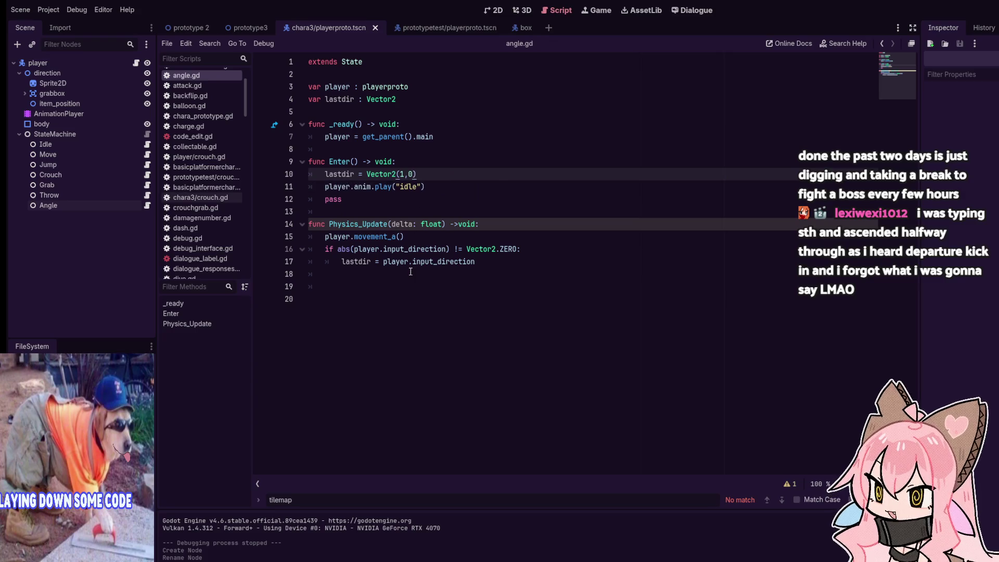
left_click(410, 271)
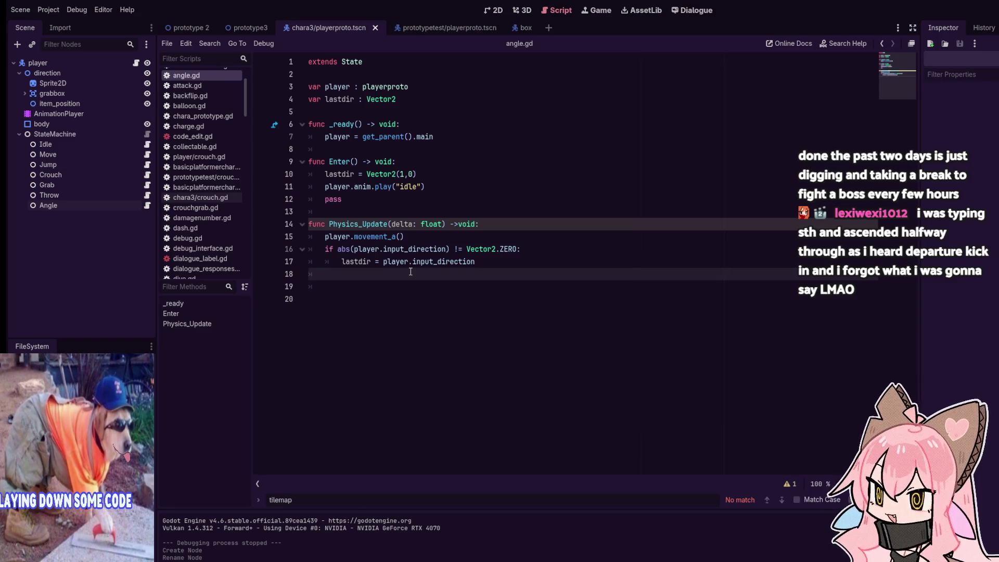
Drag item_position from the sprite's top down into the character's body and save the chara3 scene
left_click(491, 10)
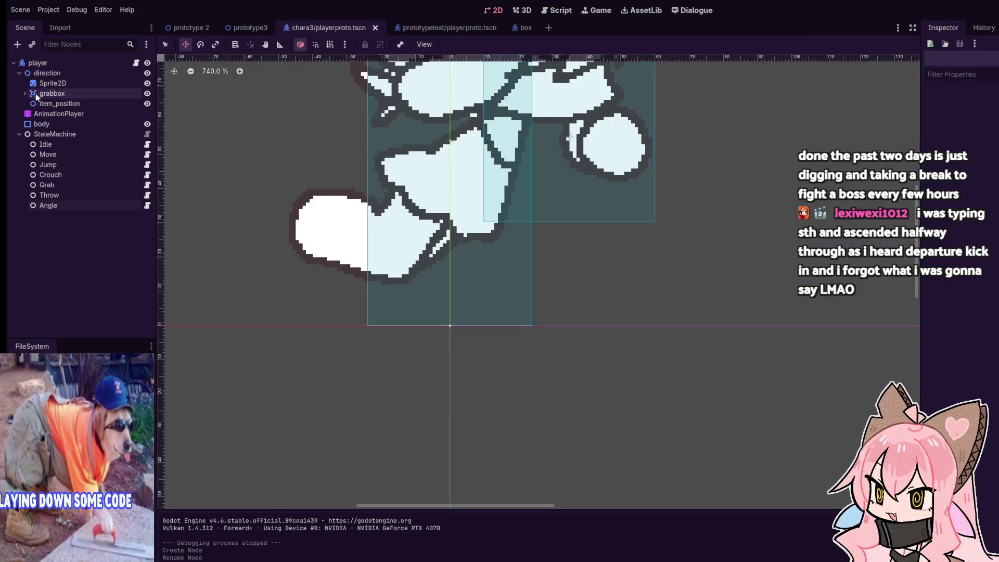
left_click(47, 104)
scroll(245, 112, "down", 3)
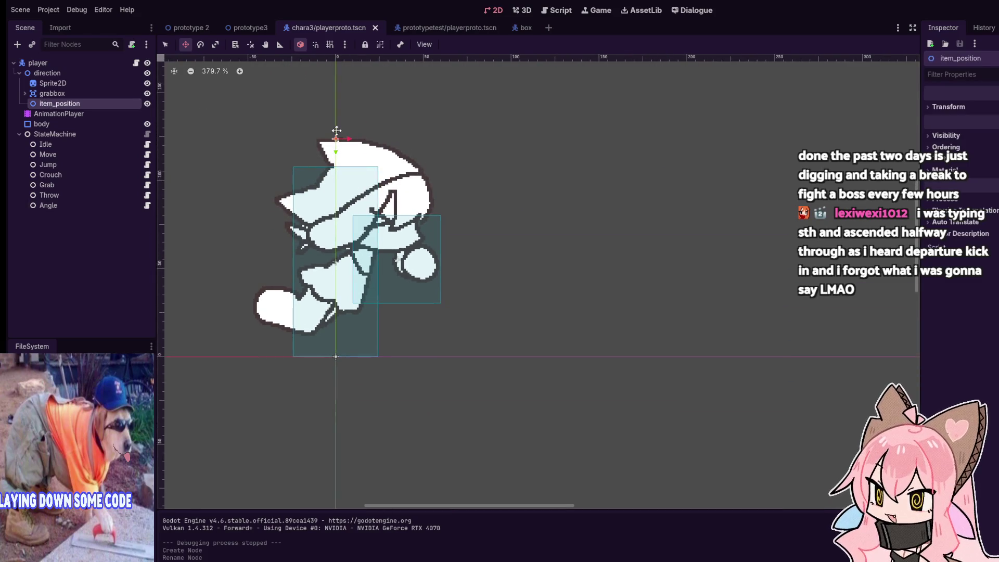
left_click(948, 106)
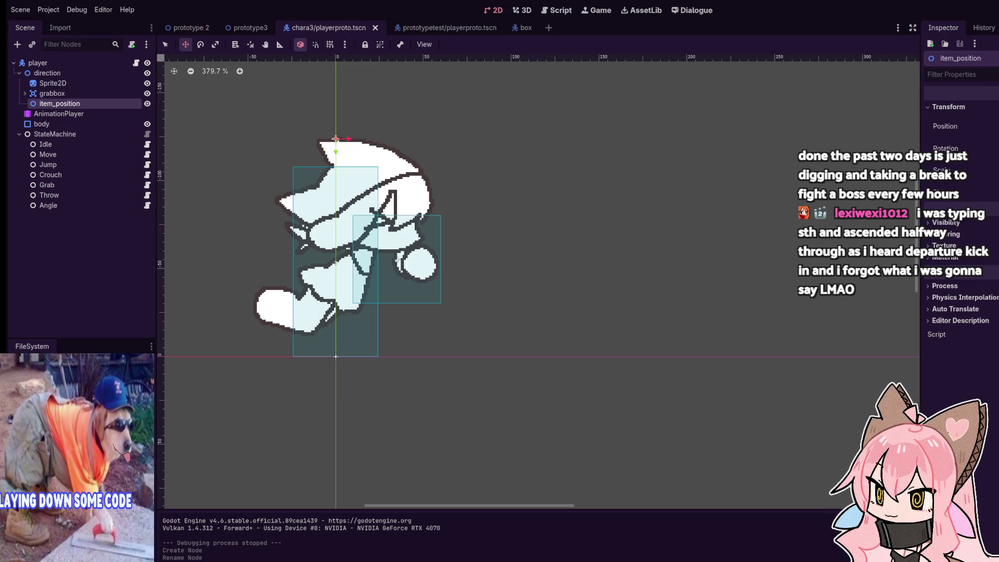
mouse_move(389, 104)
left_mouse_down()
mouse_move(439, 241)
mouse_move(432, 227)
mouse_move(410, 224)
mouse_move(409, 237)
mouse_move(406, 221)
mouse_move(406, 231)
mouse_move(385, 227)
left_mouse_up()
key("ctrl+s")
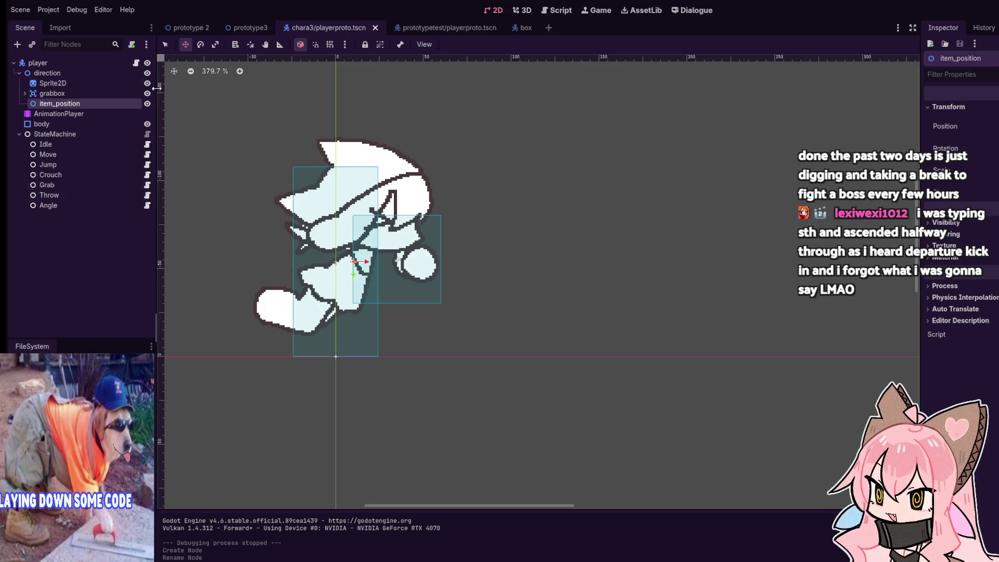
left_click(137, 63)
Below crouch_pos, declare held_pos : Array = [Vector2(10,-54),Vector2() in playerproto.gd
scroll(398, 156, "up", 10)
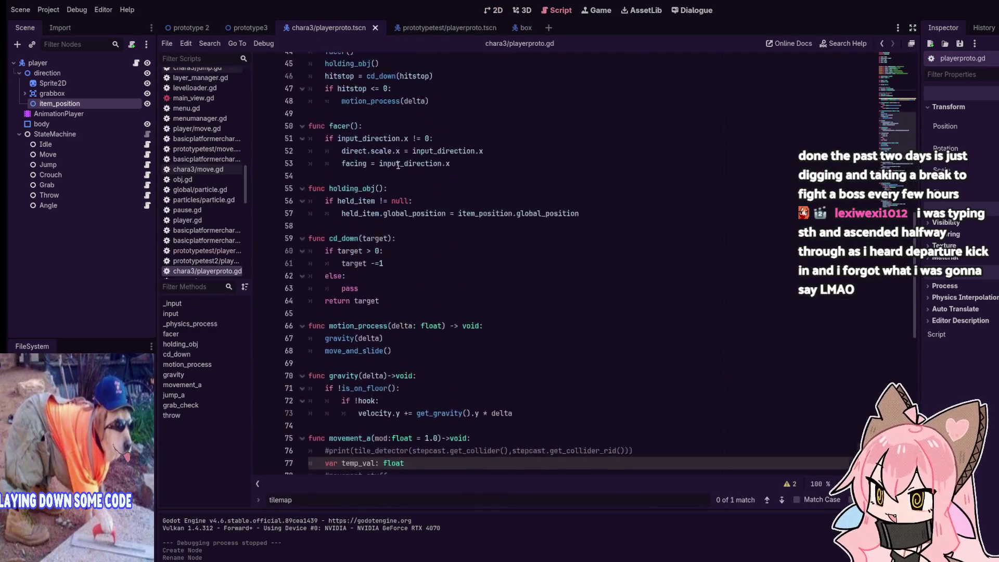
scroll(398, 165, "up", 3)
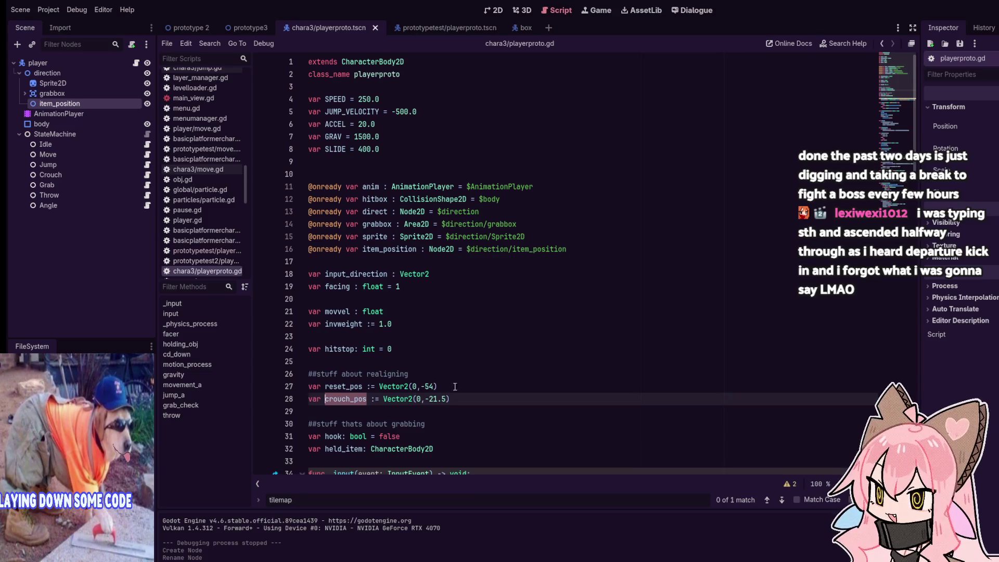
left_click(467, 399)
key("Return")
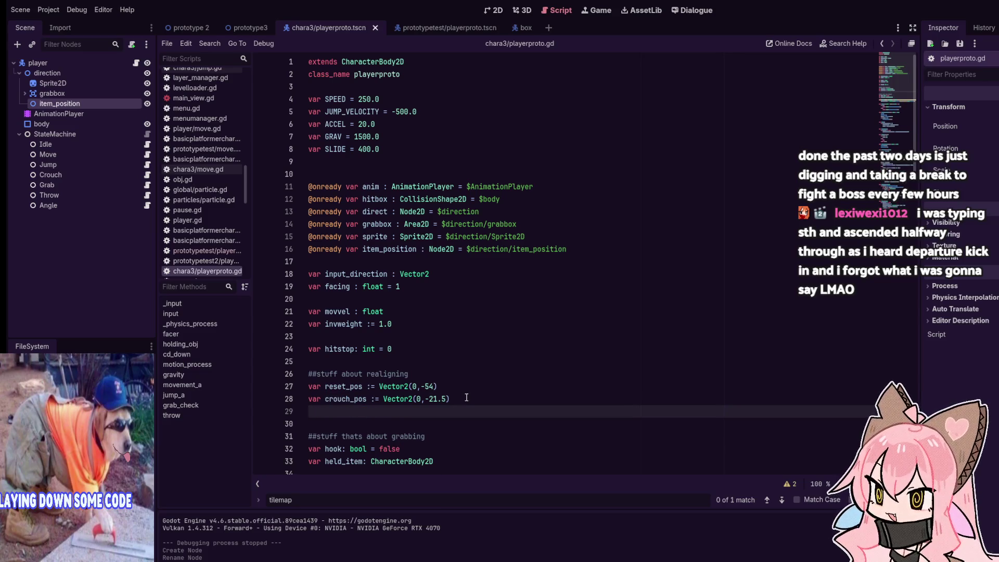
type("var")
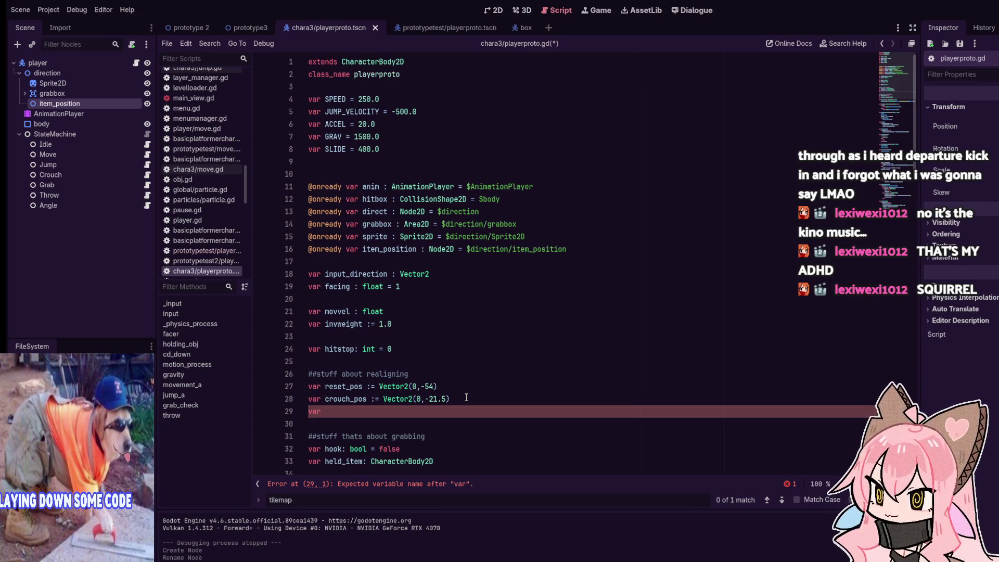
scroll(428, 340, "down", 1)
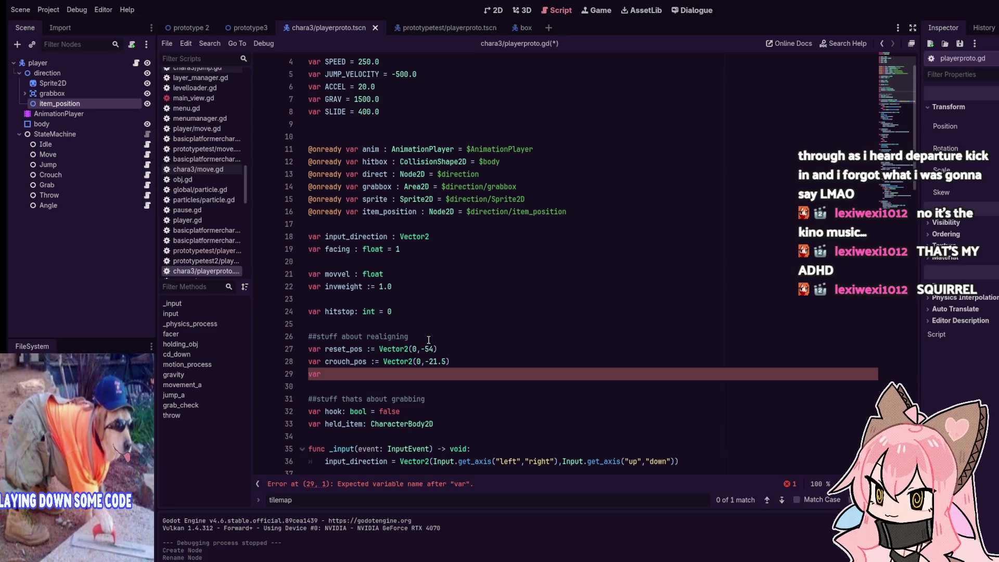
type("rel")
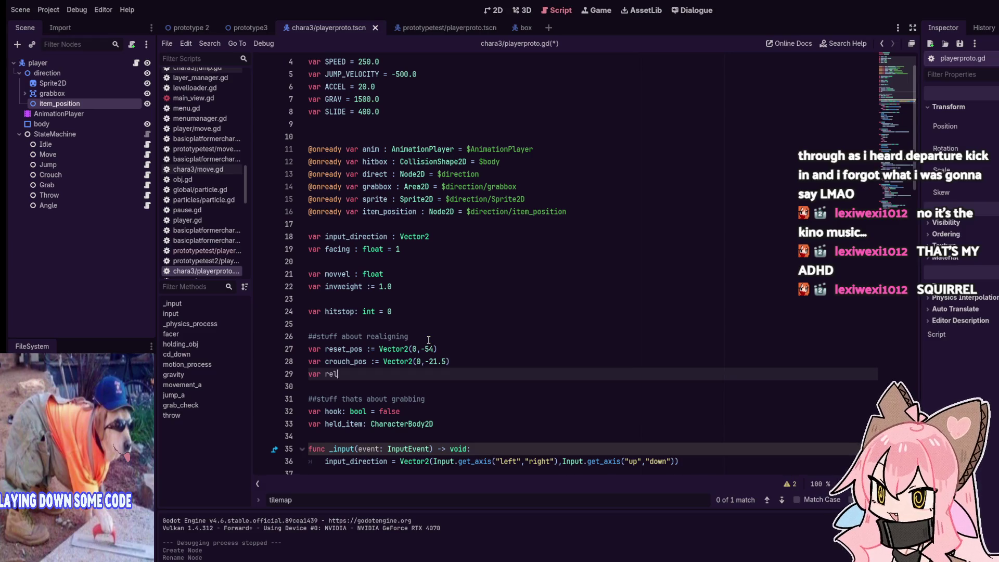
type("ative_")
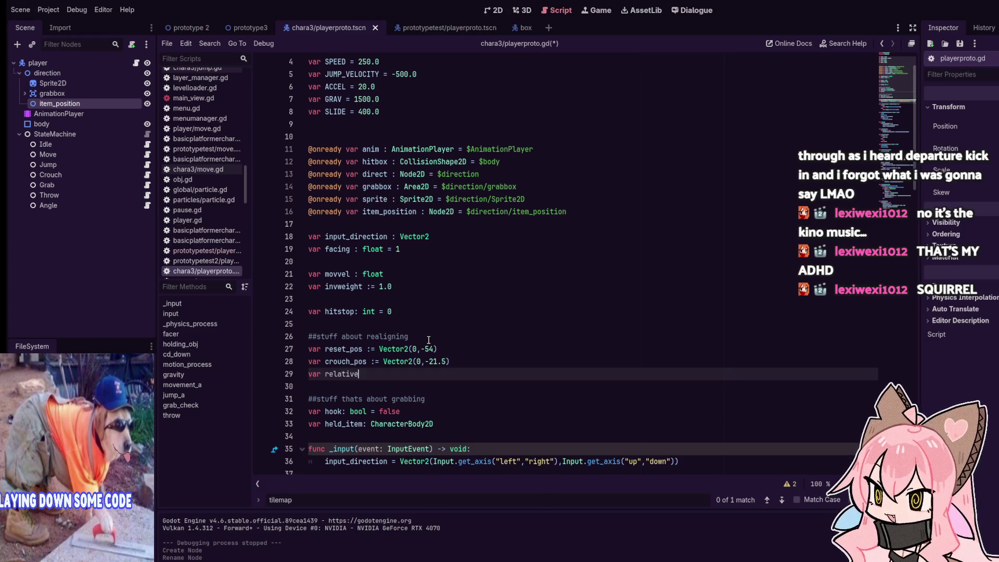
key("BackSpace")
key("BackSpace")
key("BackSpace")
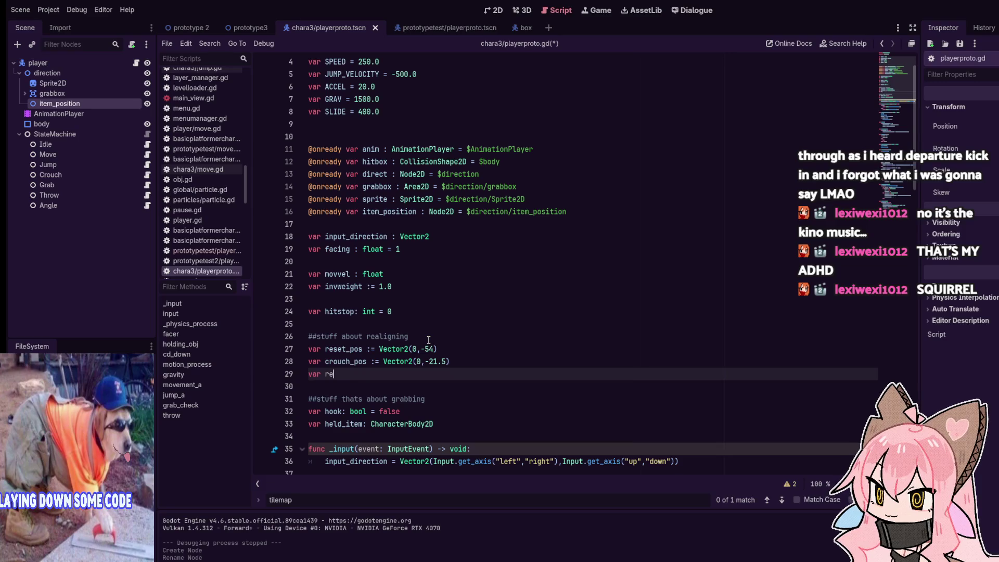
type("held_pos ")
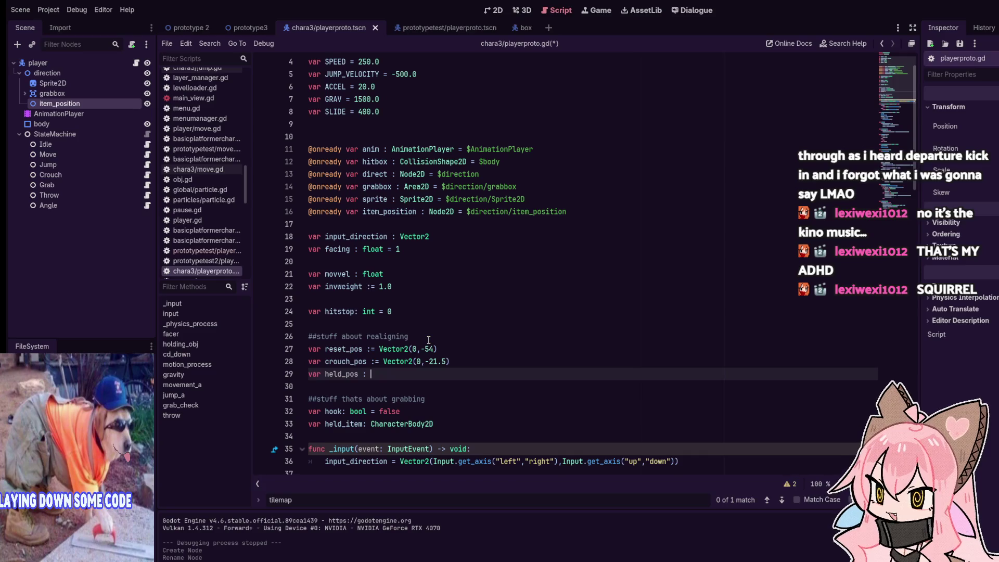
type(": Array = [")
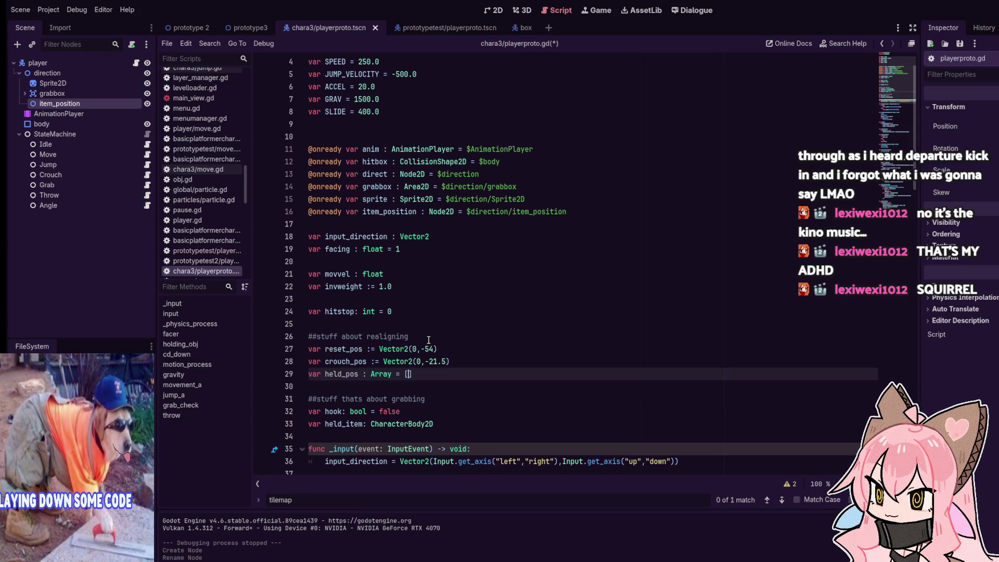
type("Vector2(")
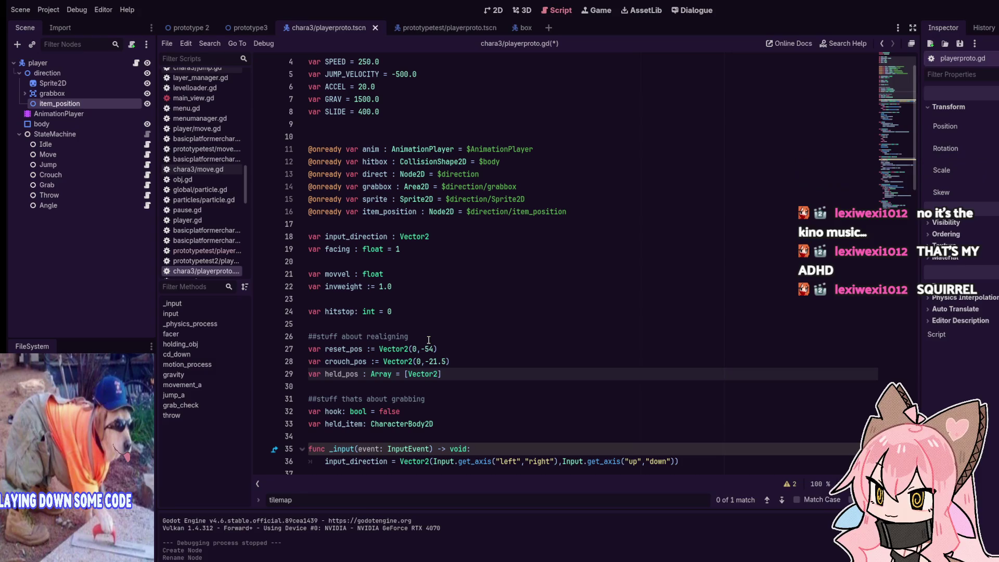
type("10,-54")
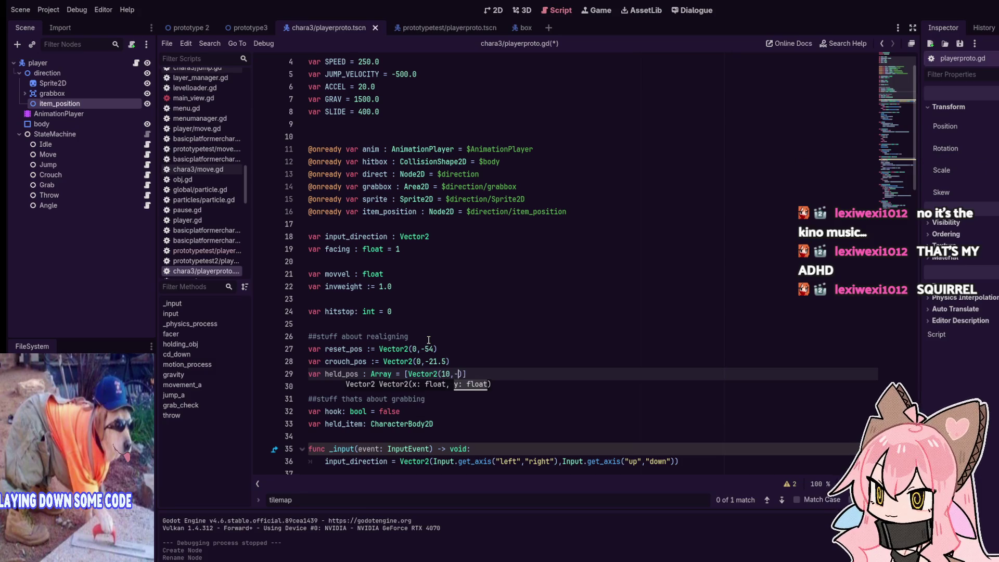
type("),Vector2(")
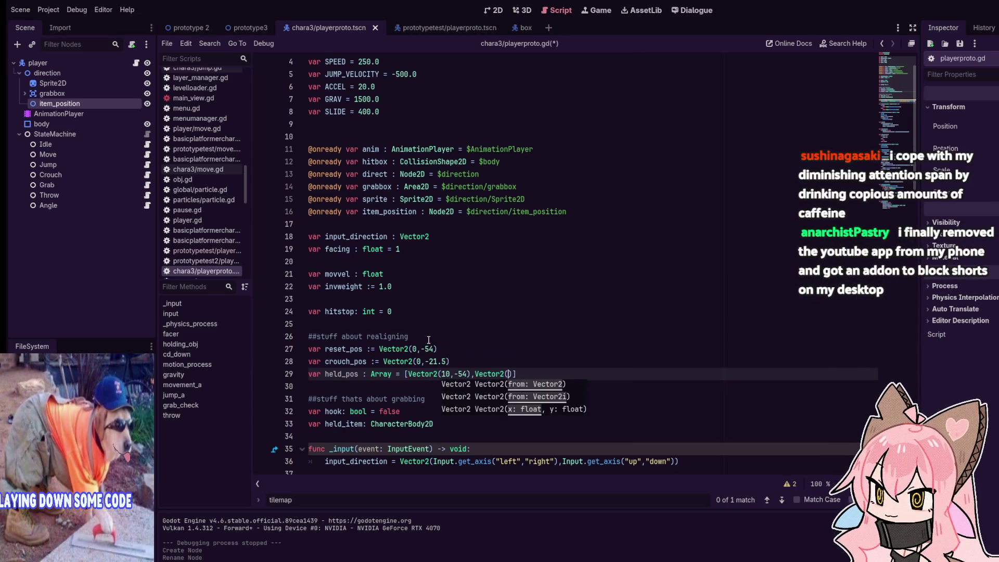
Move item_position to the front hand and type the second held_pos Vector2's values
left_click(493, 10)
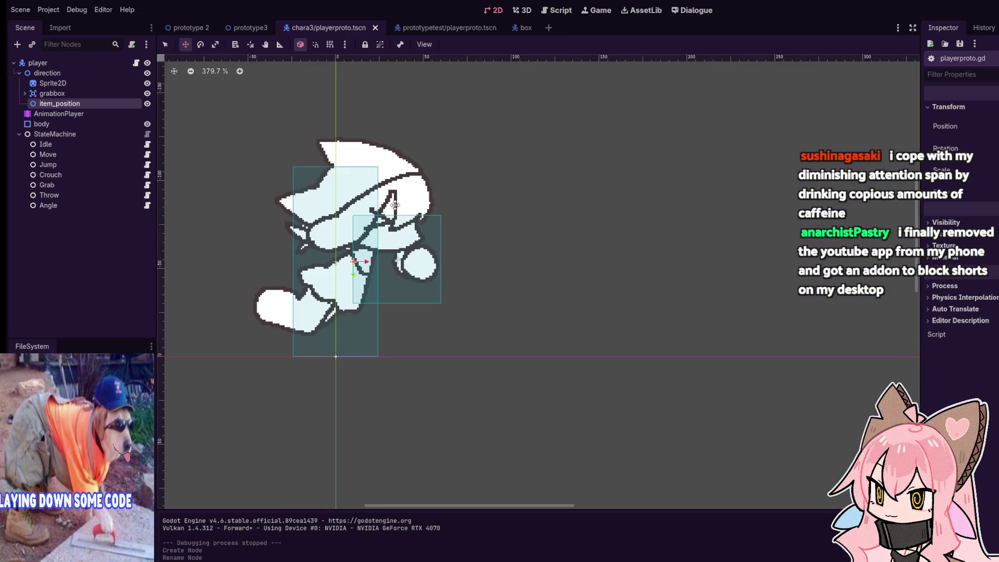
left_click_drag(388, 209, 440, 208)
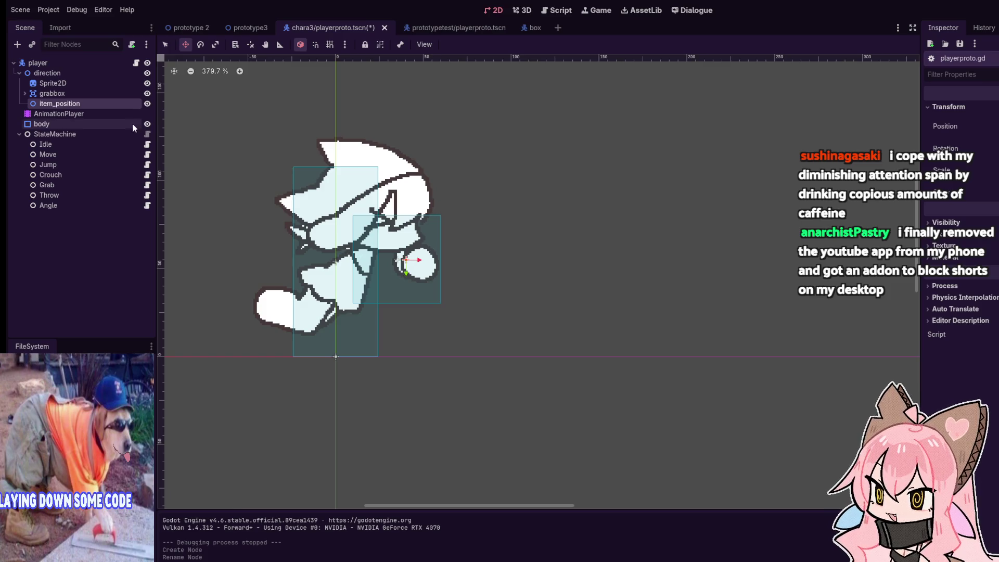
left_click(136, 63)
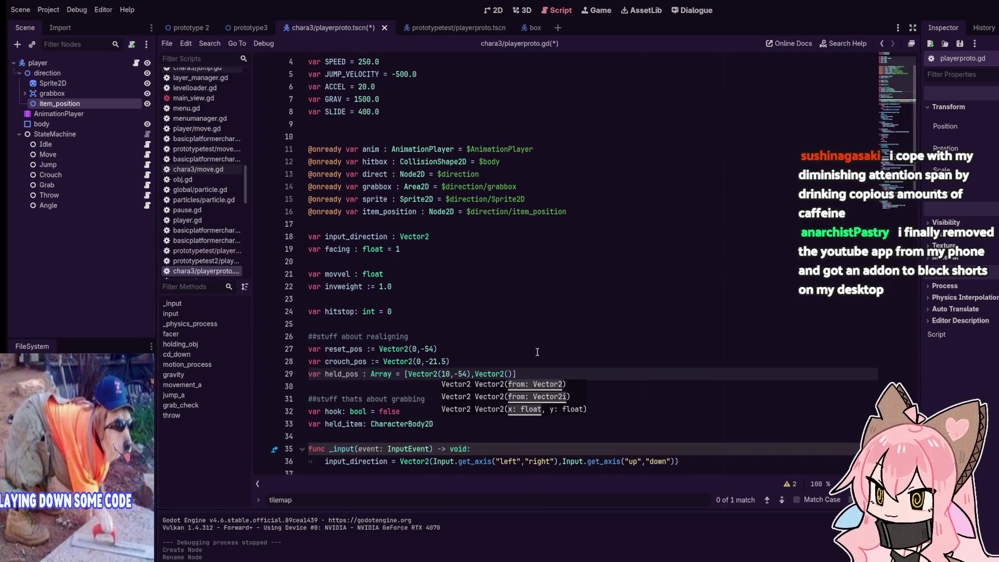
type("40,-45")
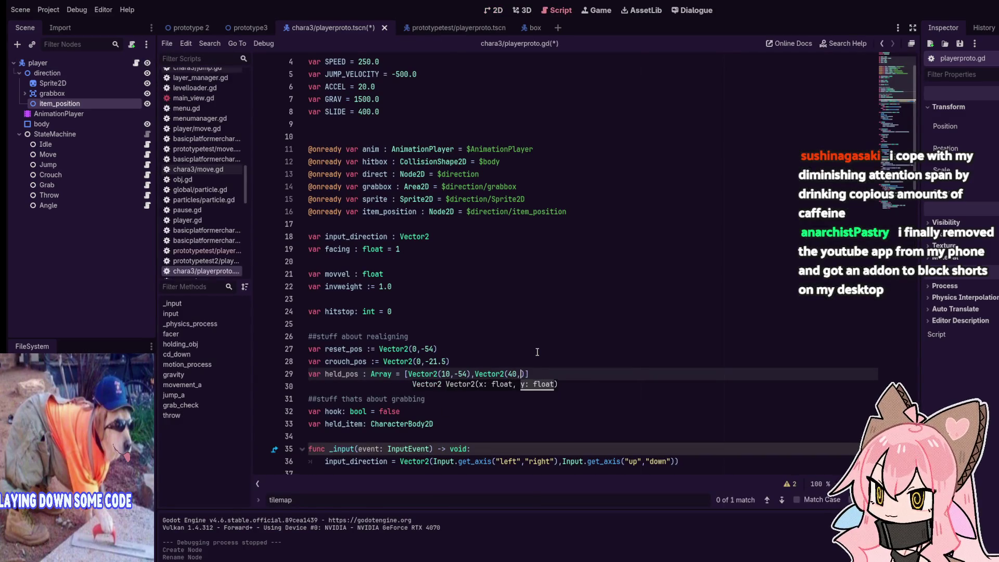
key("BackSpace")
key("BackSpace")
type("55")
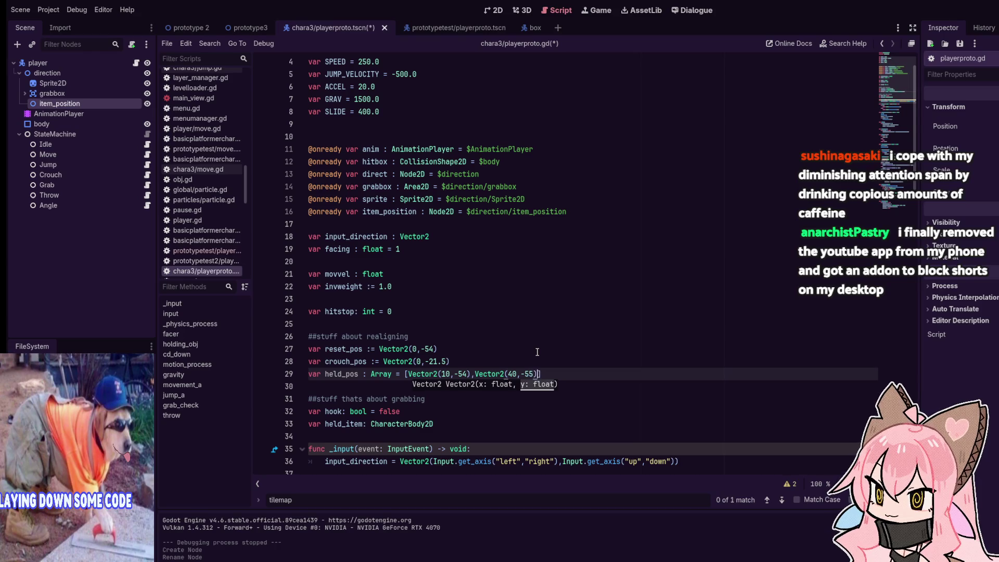
type("),Vector2(")
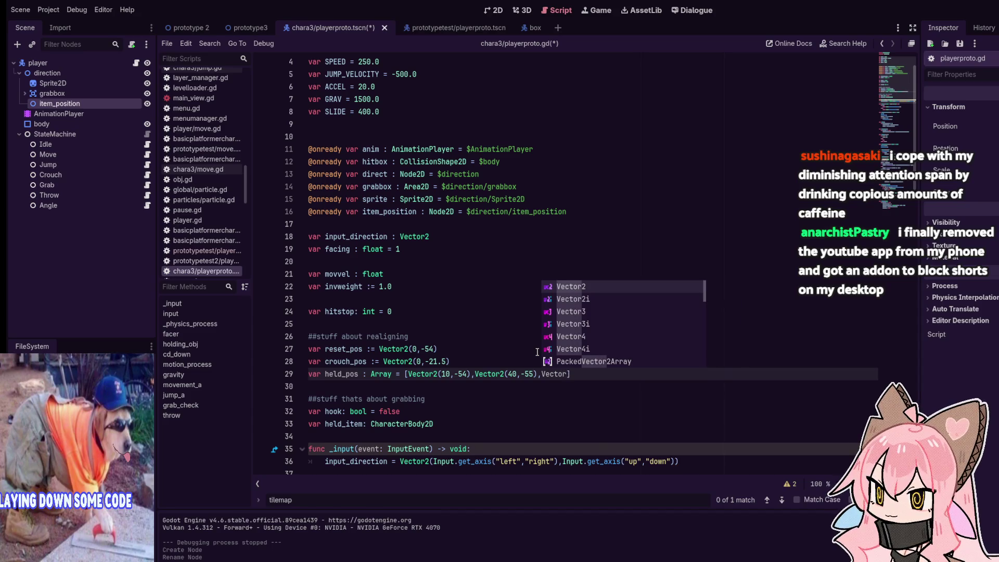
Move item_position below the character's feet and add the Vector2(0,8) entry
left_click(494, 9)
mouse_move(464, 199)
left_mouse_down()
mouse_move(396, 307)
mouse_move(397, 292)
mouse_move(399, 308)
left_mouse_up()
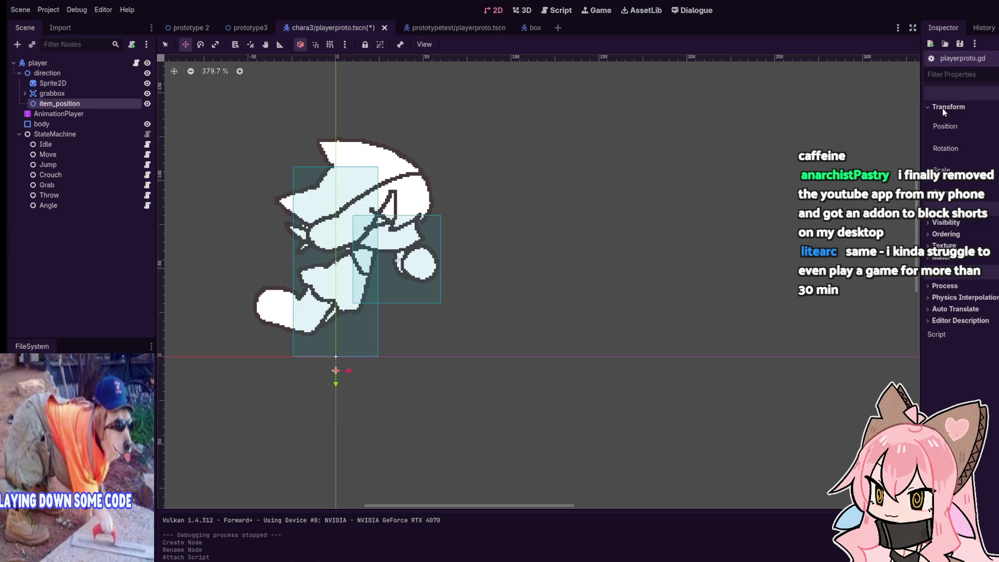
left_click(136, 63)
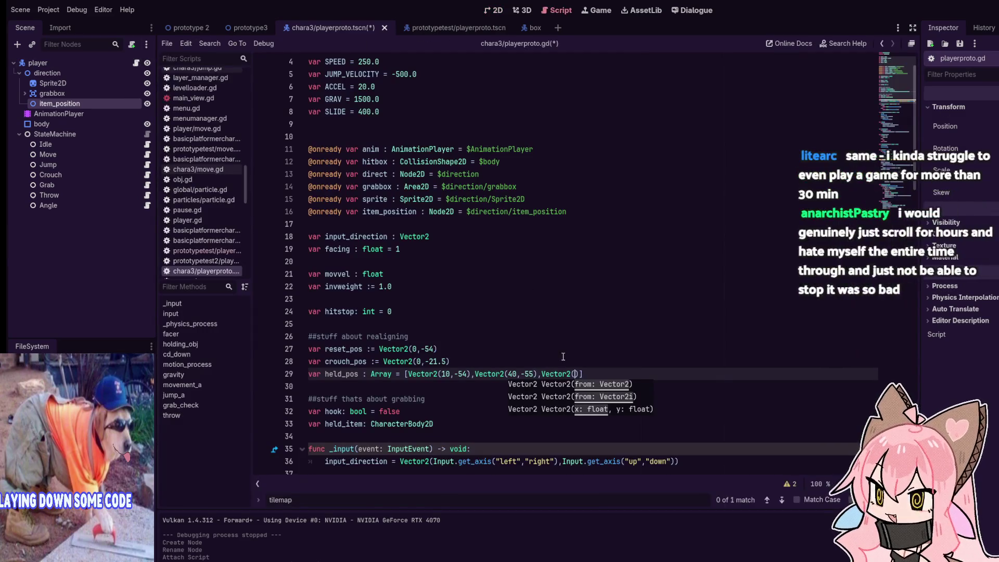
type(",")
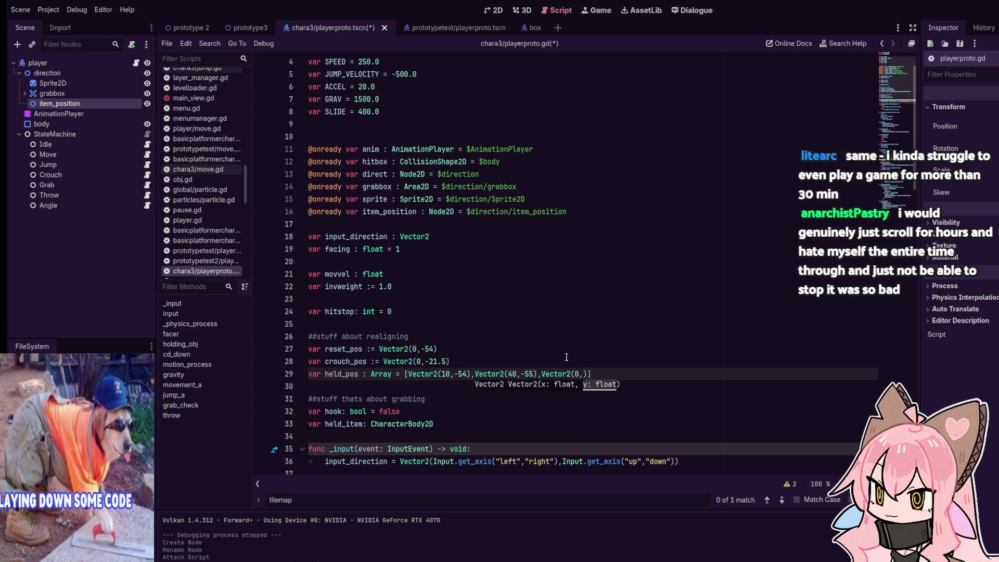
type("8),")
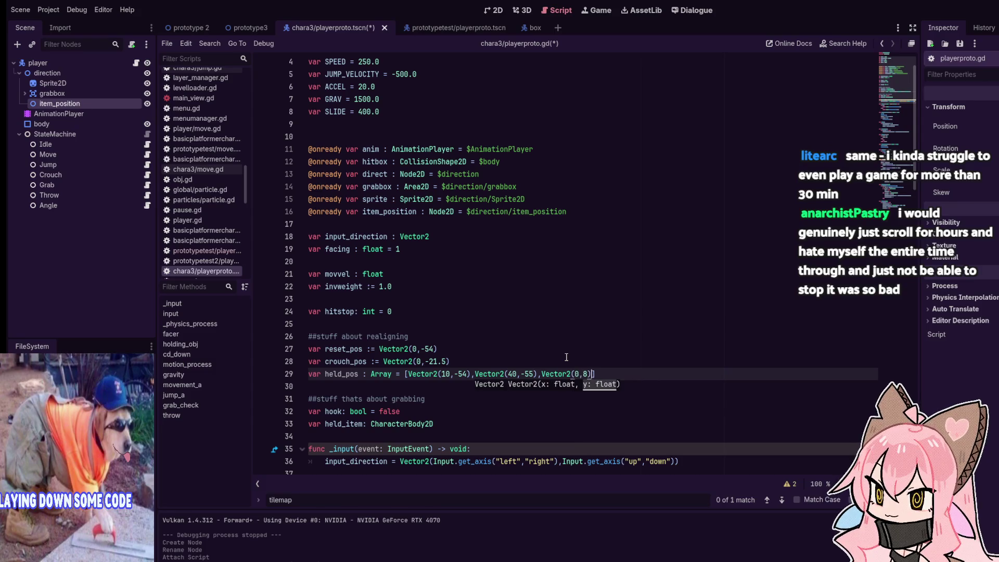
type("Vector2(")
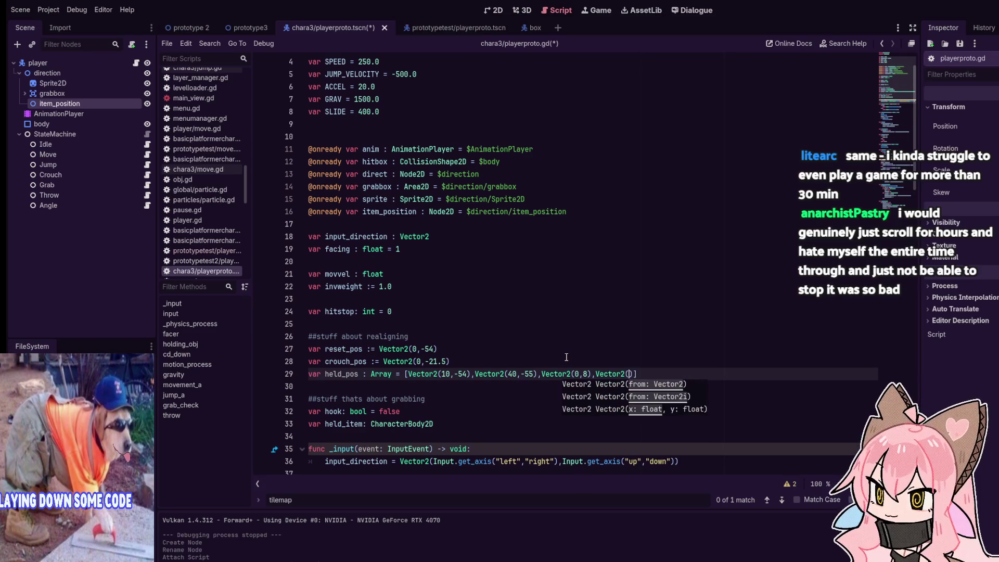
type("),VEc")
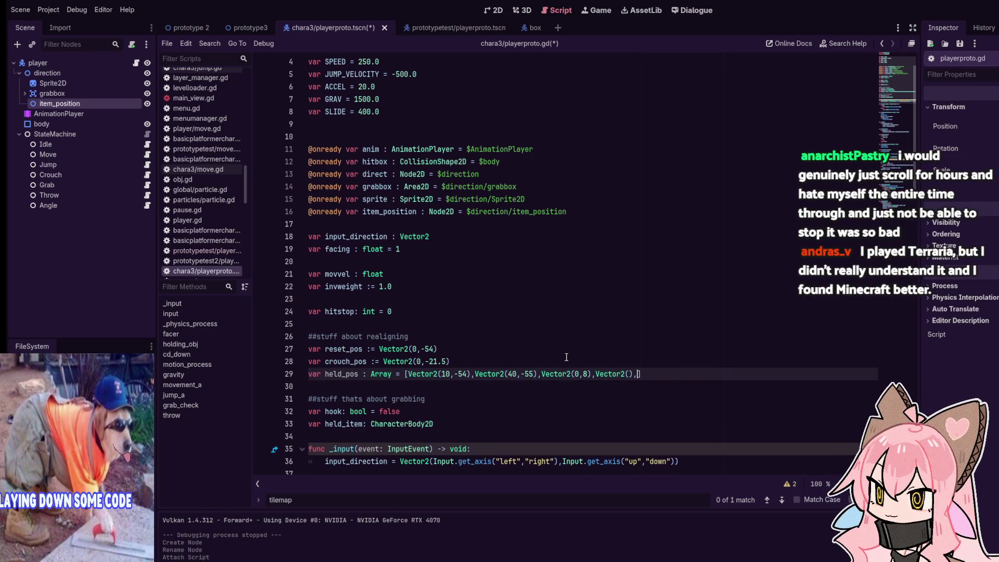
key("Return")
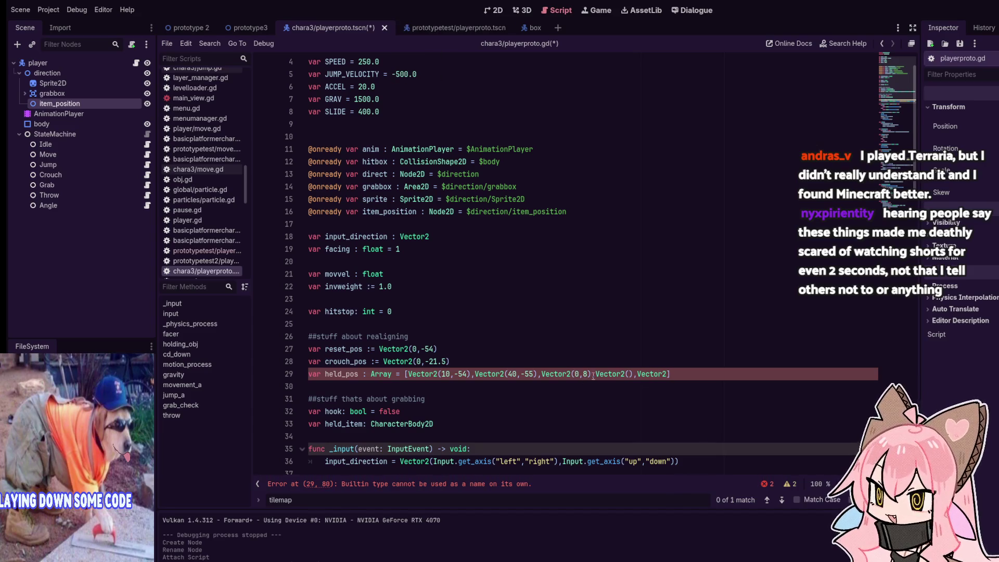
Add Vector2(-40,-55) and an empty Vector2(), save the script, and open prototype3
left_click(629, 373)
type("-40,")
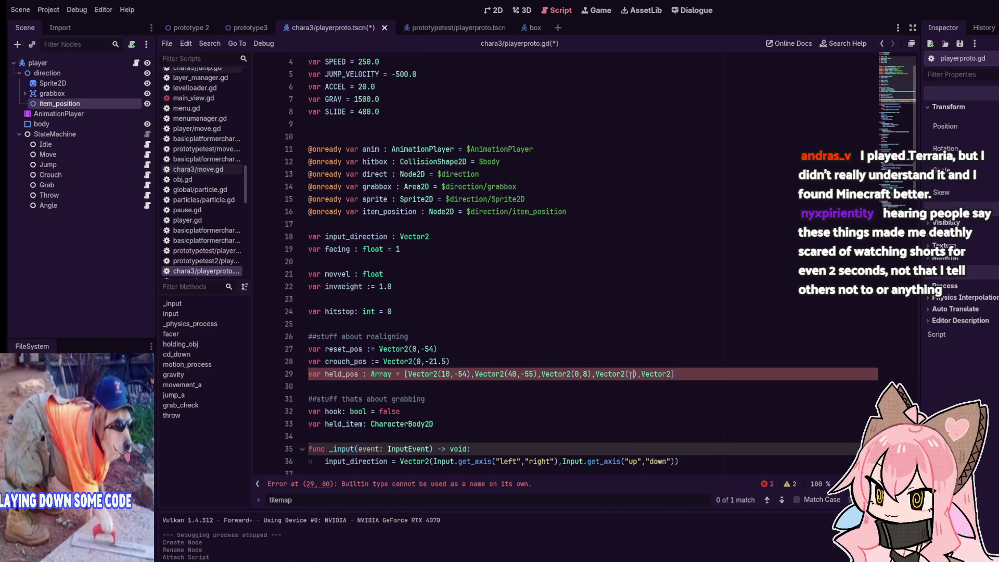
type("-55")
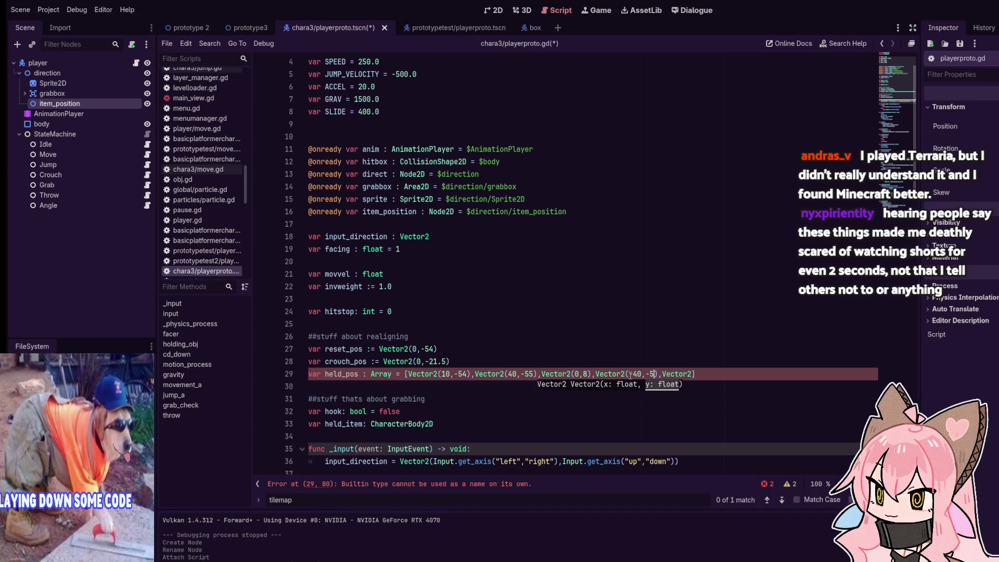
left_click(699, 374)
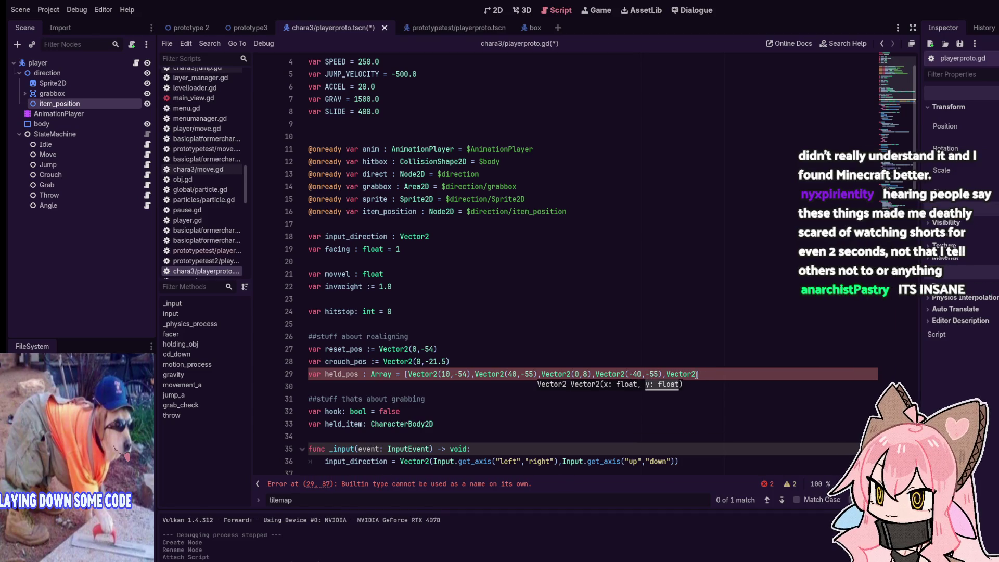
type("(")
left_click(687, 326)
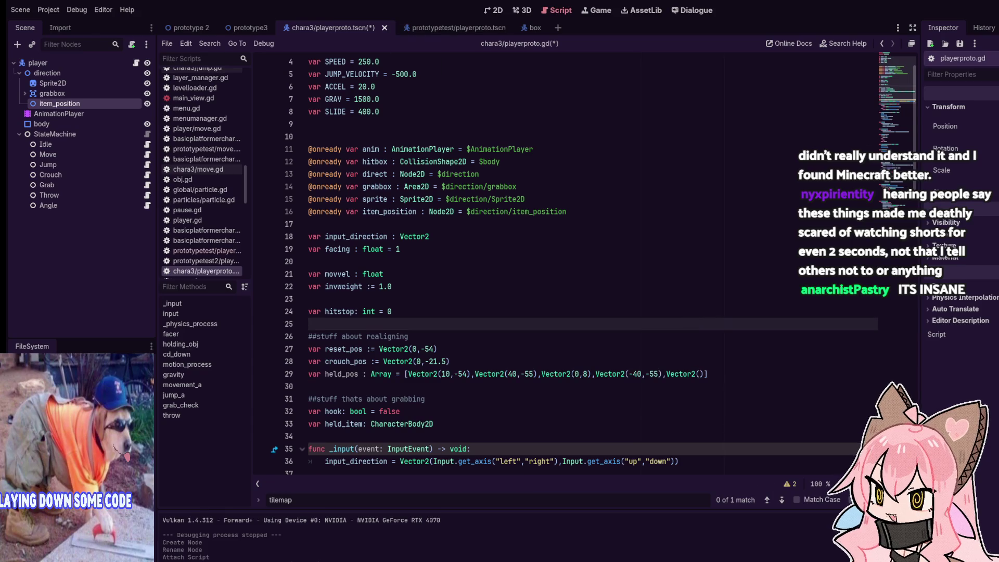
key("ctrl+s")
left_click(251, 26)
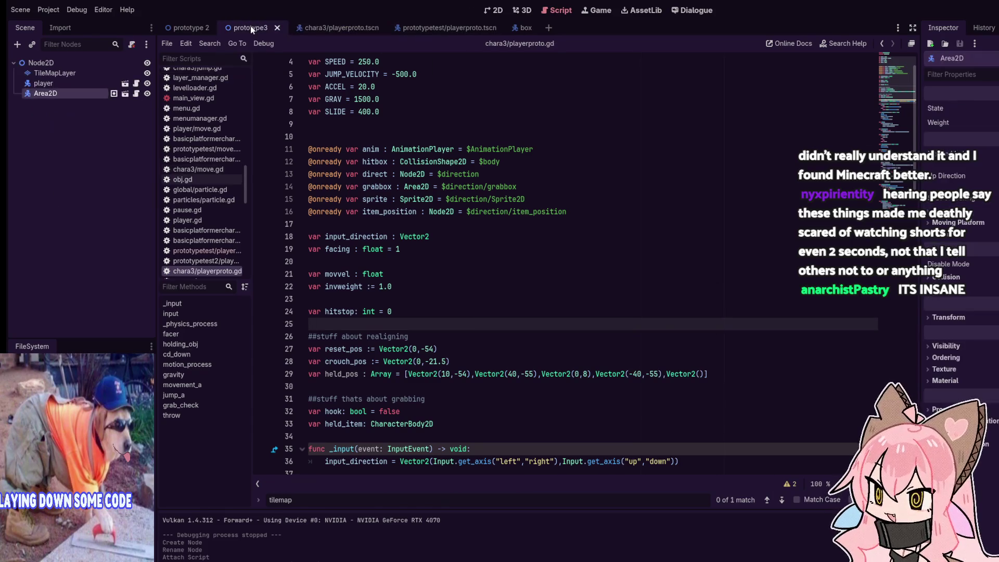
In the chara3 player scene, move item_position above the head and save the scene
left_click(338, 27)
left_click(492, 11)
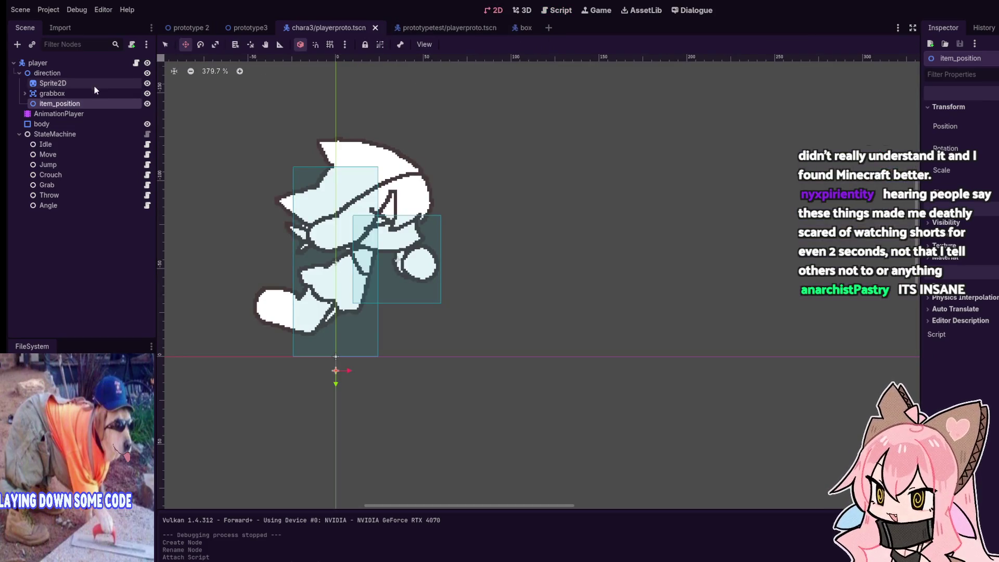
left_click_drag(403, 414, 413, 196)
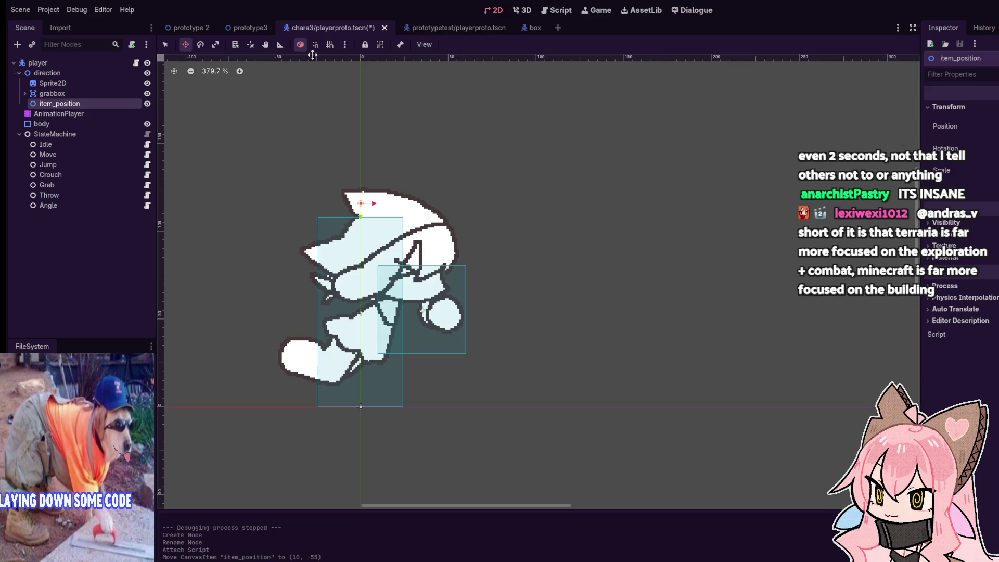
key("ctrl+s")
Set the last held_pos entry to Vector2(0,-116) and save playerproto.gd
left_click(245, 24)
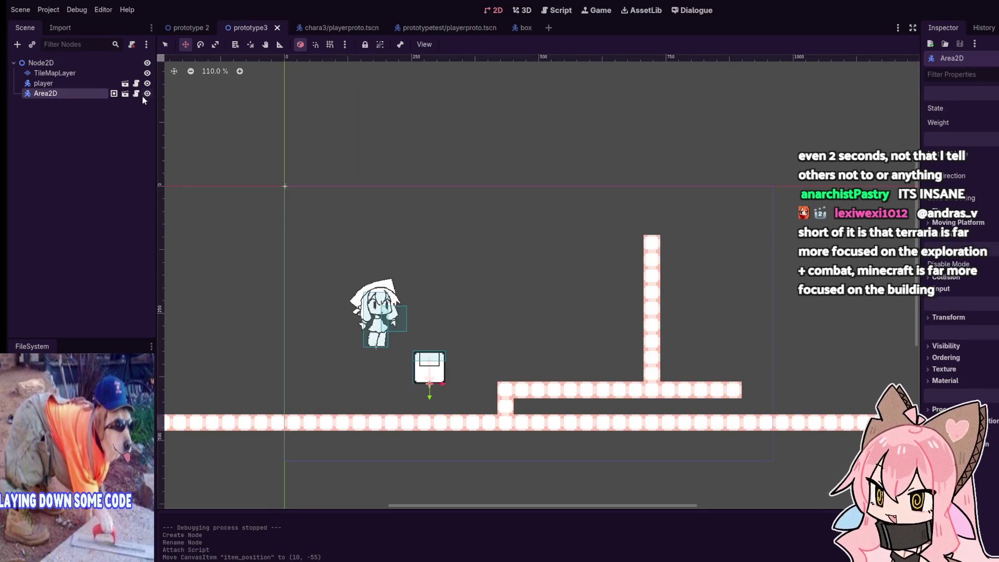
left_click(135, 83)
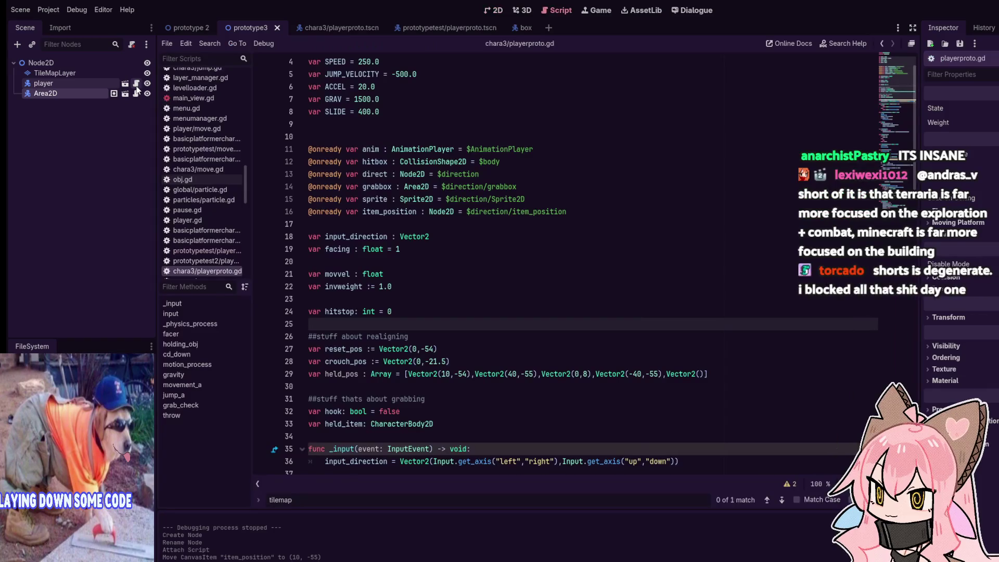
left_click(700, 374)
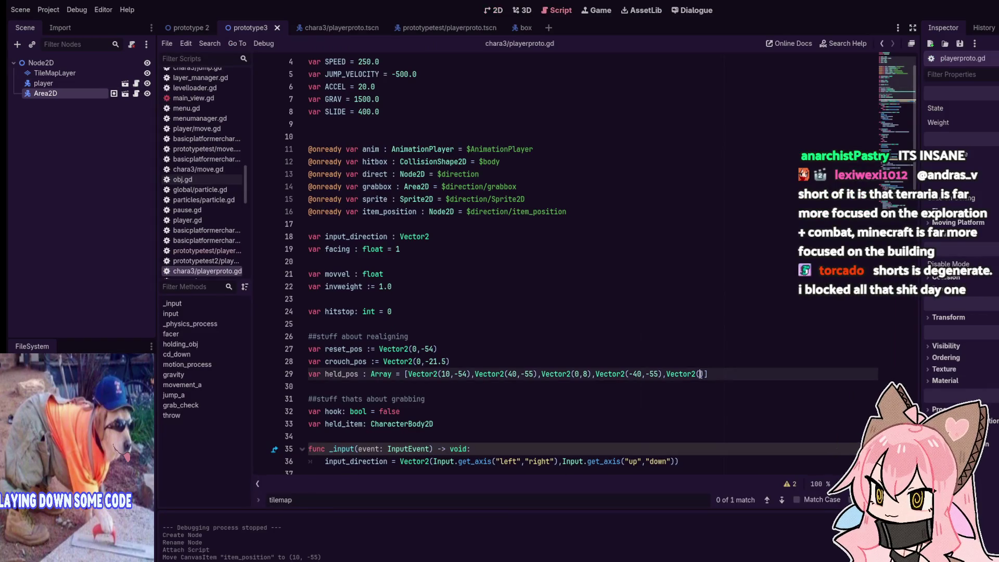
type("-,-116")
left_click(792, 303)
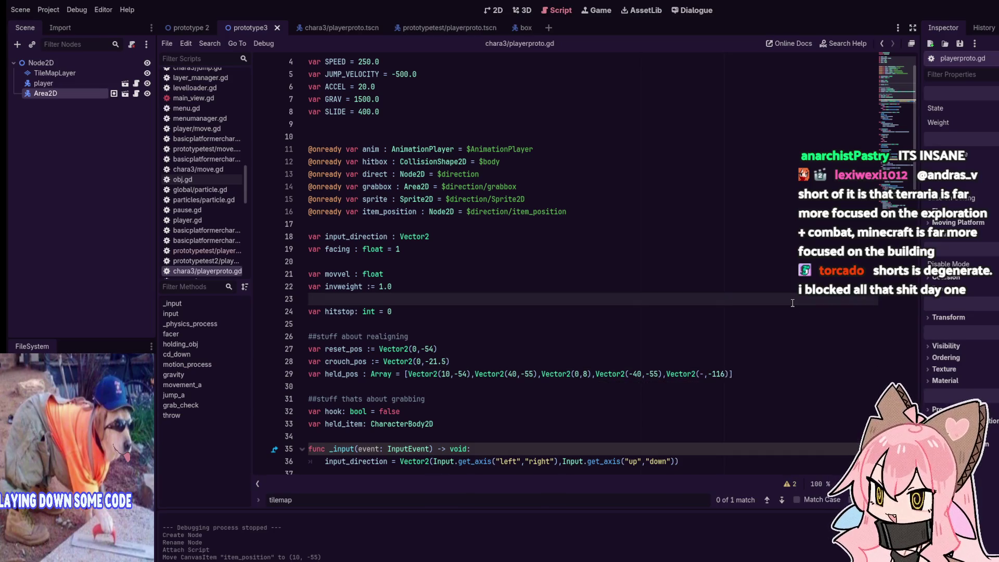
left_click(705, 374)
key("BackSpace")
type("0")
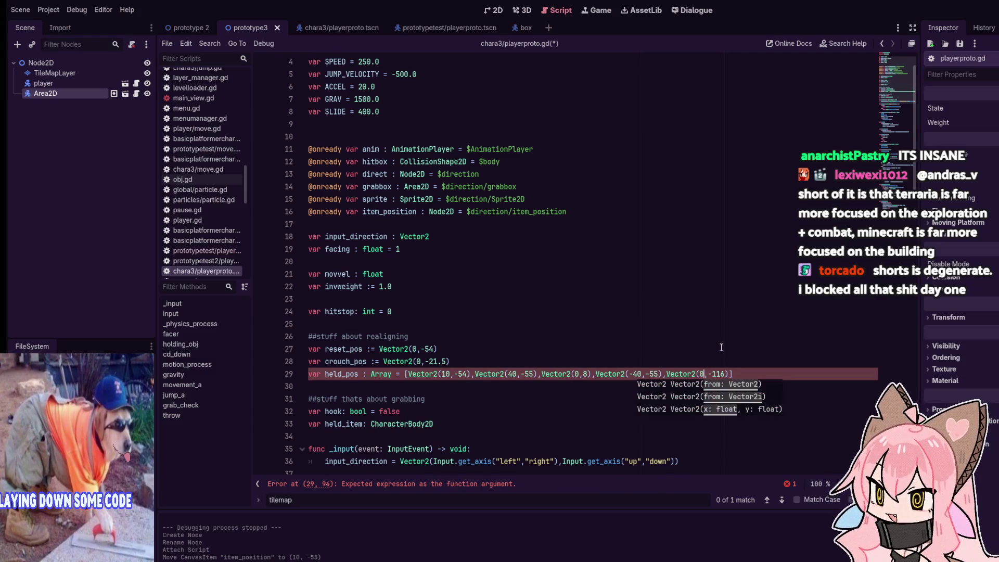
left_click(722, 347)
key("ctrl+s")
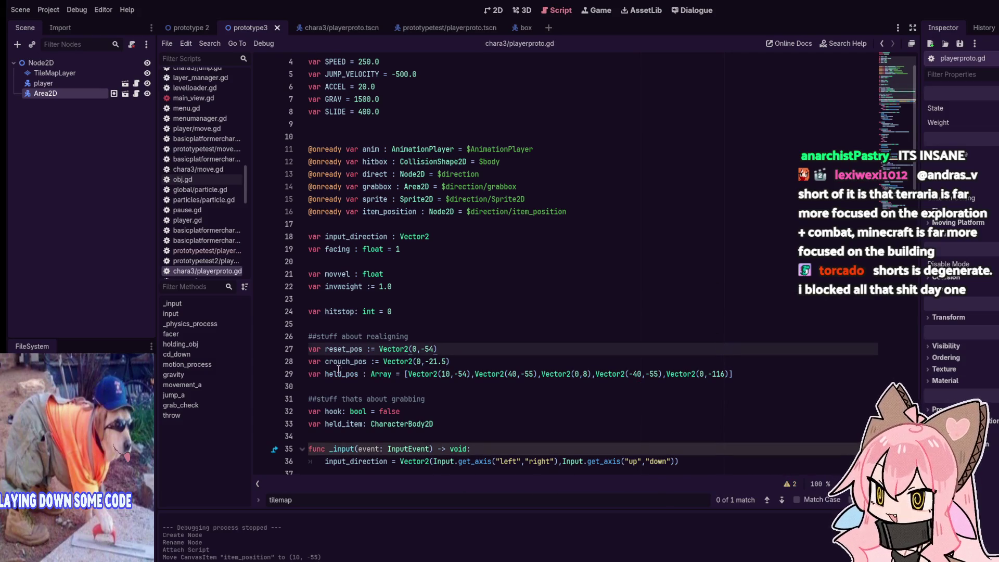
double_click(343, 374)
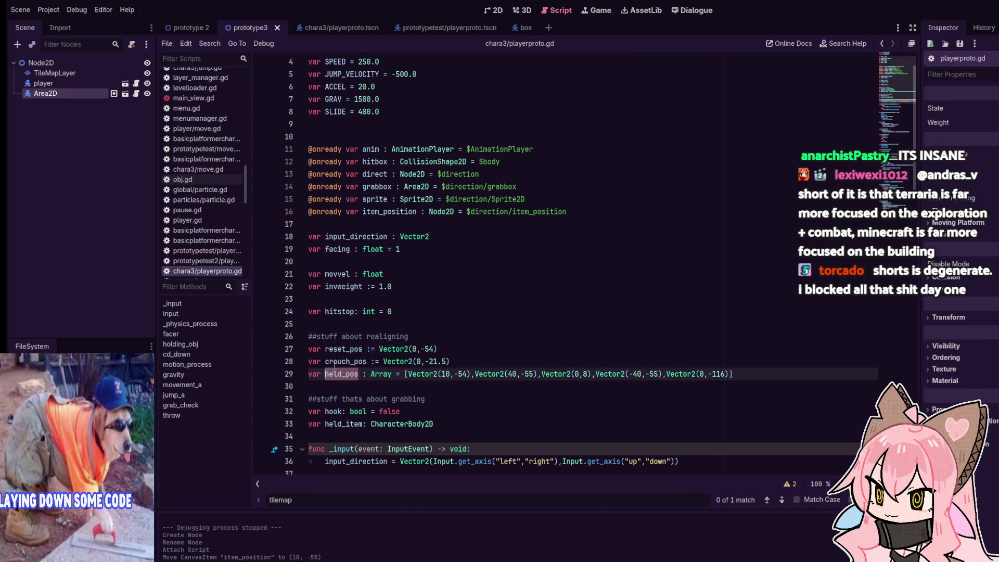
left_click(396, 323)
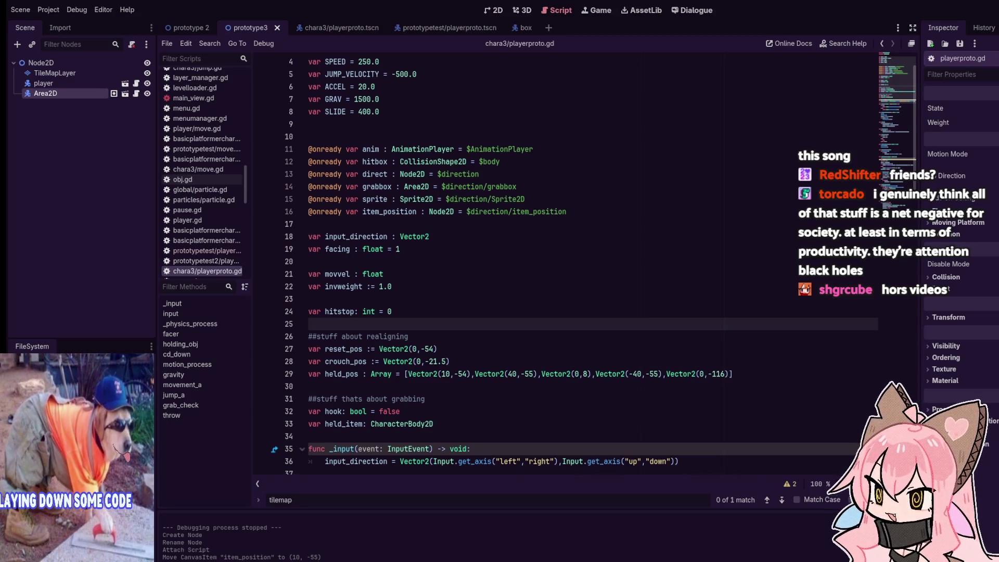
left_click(419, 272)
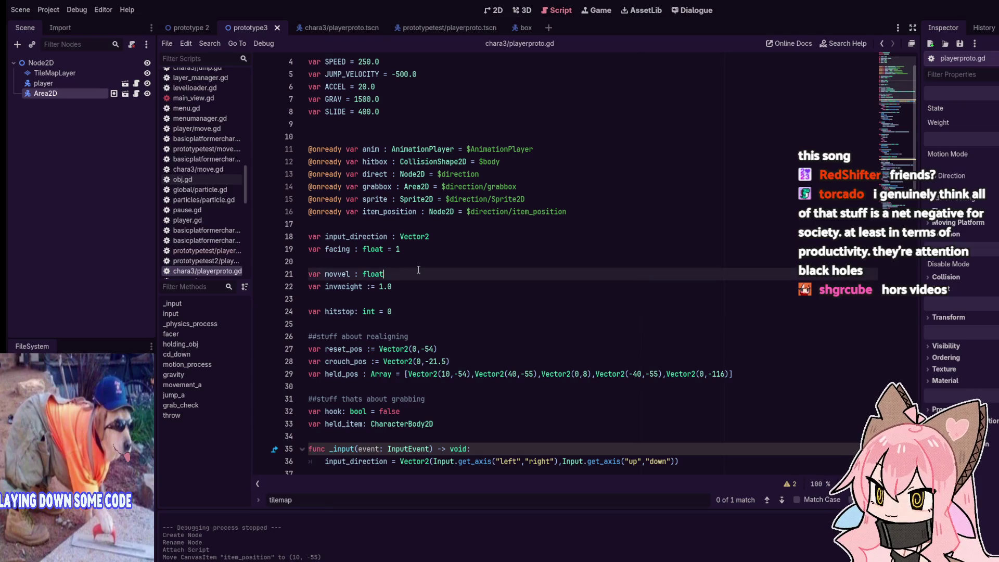
Open jump.gd in the prototypetest scene and select its prep direction animation checks
double_click(342, 374)
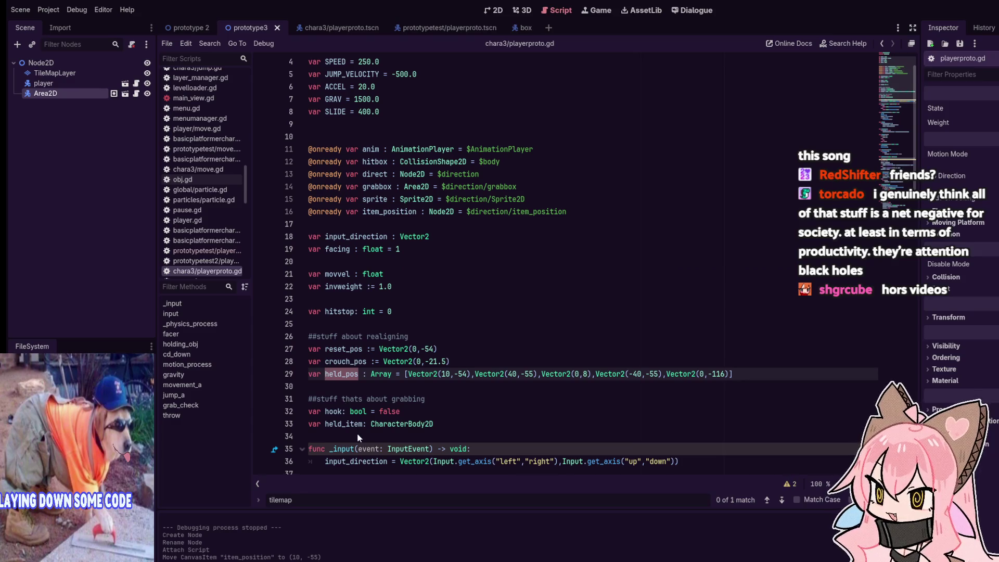
scroll(357, 437, "down", 20)
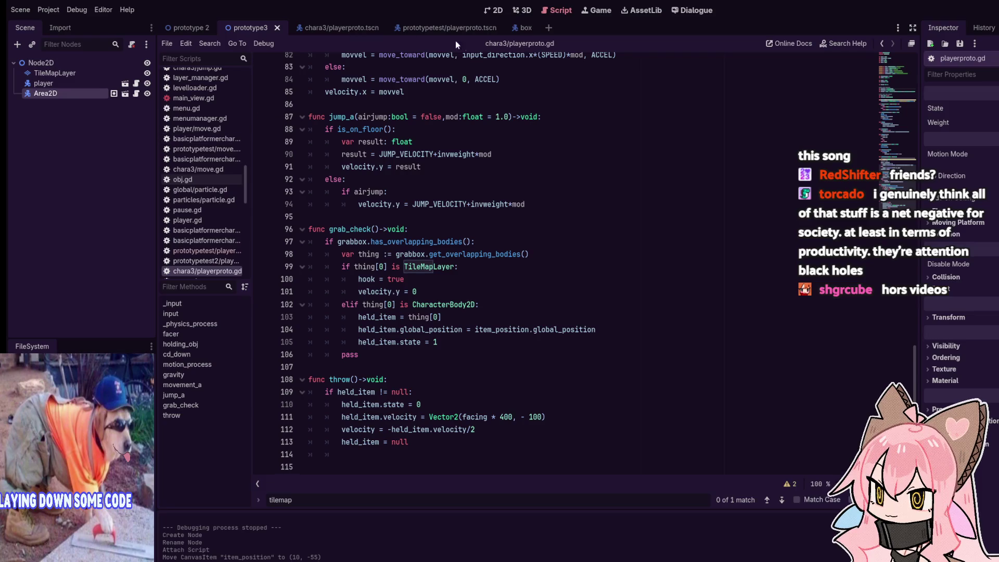
left_click(338, 28)
left_click(147, 206)
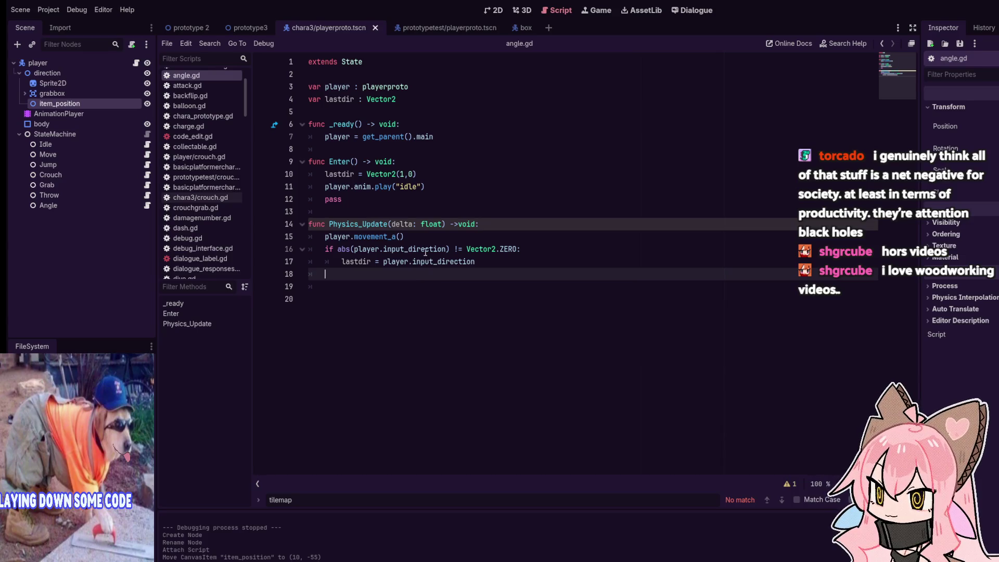
left_click(431, 27)
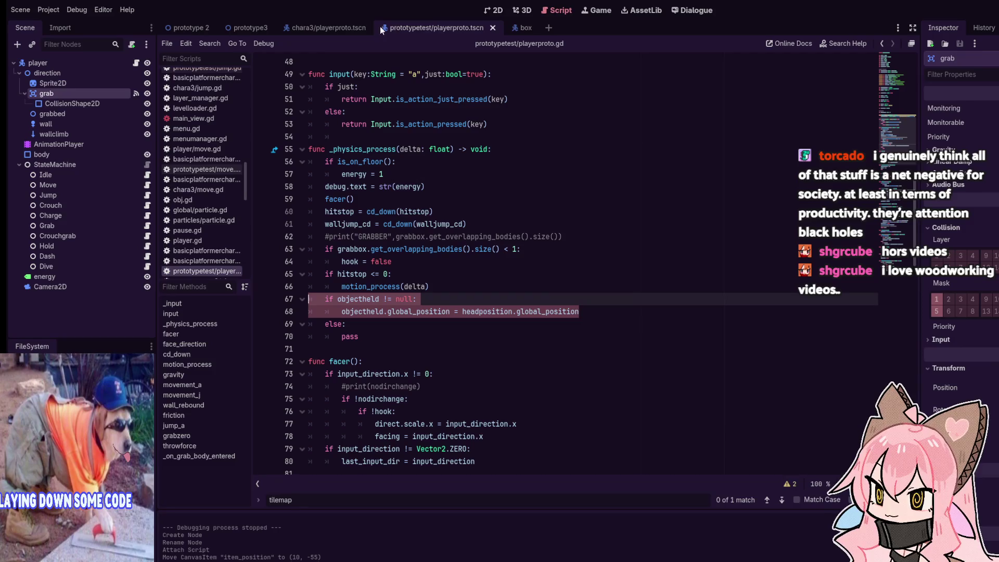
left_click(326, 27)
left_click(410, 33)
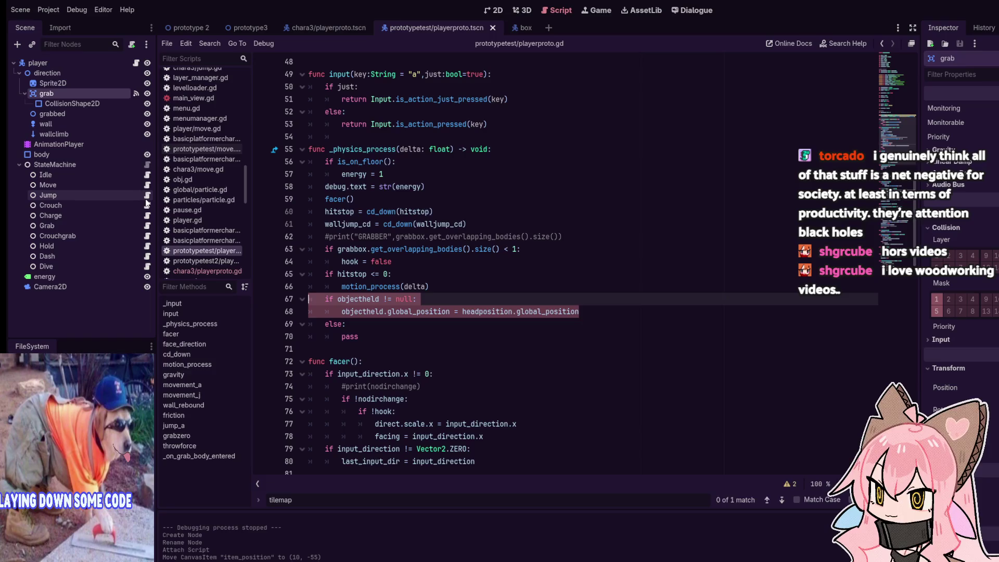
left_click(148, 196)
left_click(443, 281)
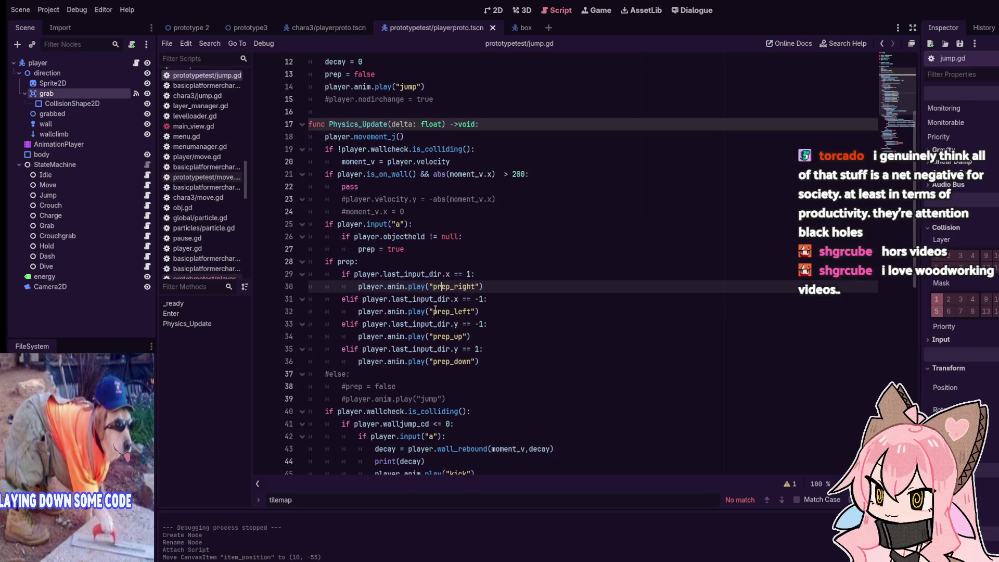
mouse_move(479, 361)
left_mouse_down()
mouse_move(207, 255)
mouse_move(216, 273)
left_mouse_up()
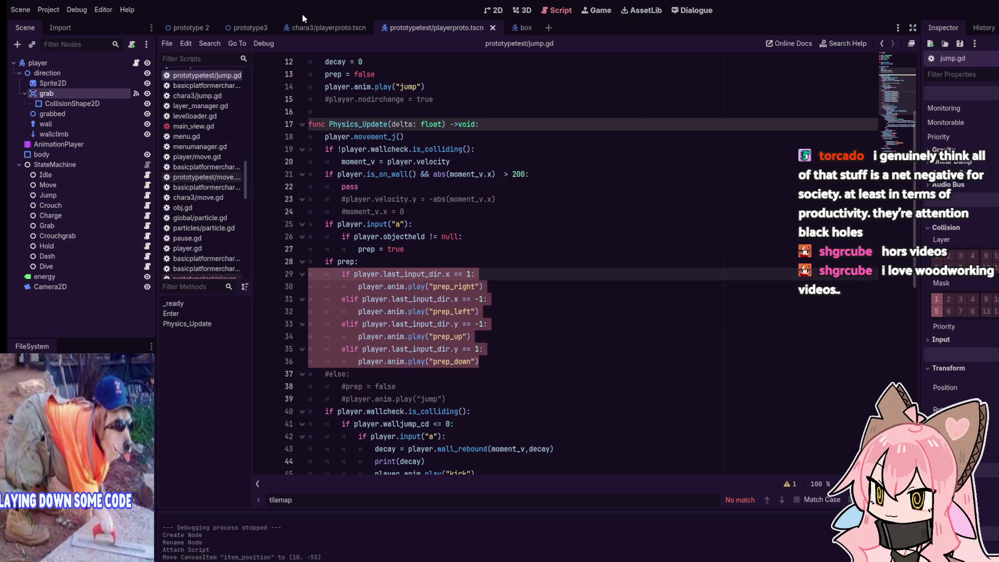
Paste the checks into angle.gd's Physics_Update and correct their indentation
left_click(293, 29)
left_click(148, 205)
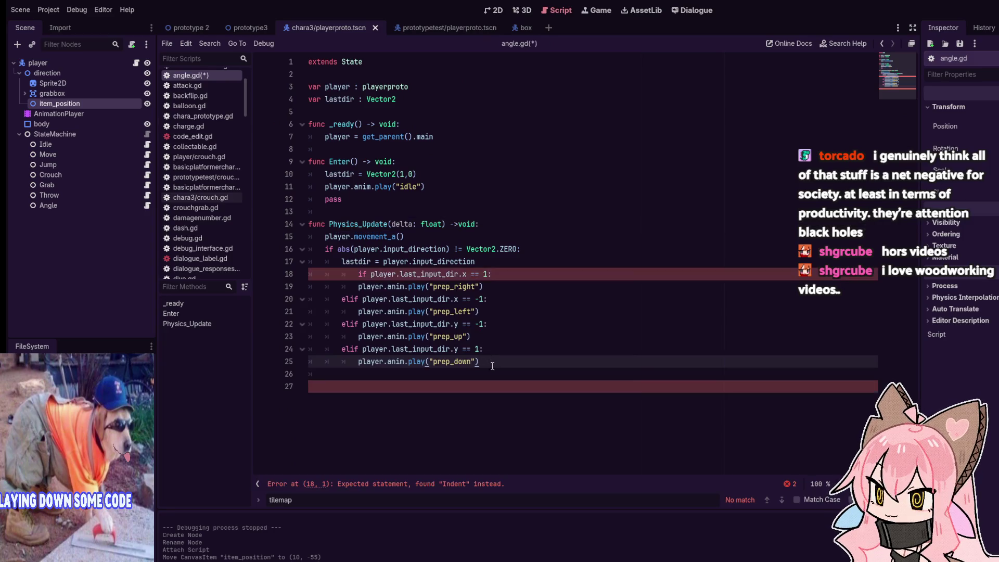
left_click_drag(480, 361, 282, 290)
key("shift+Up")
key("shift+Tab")
key("Left")
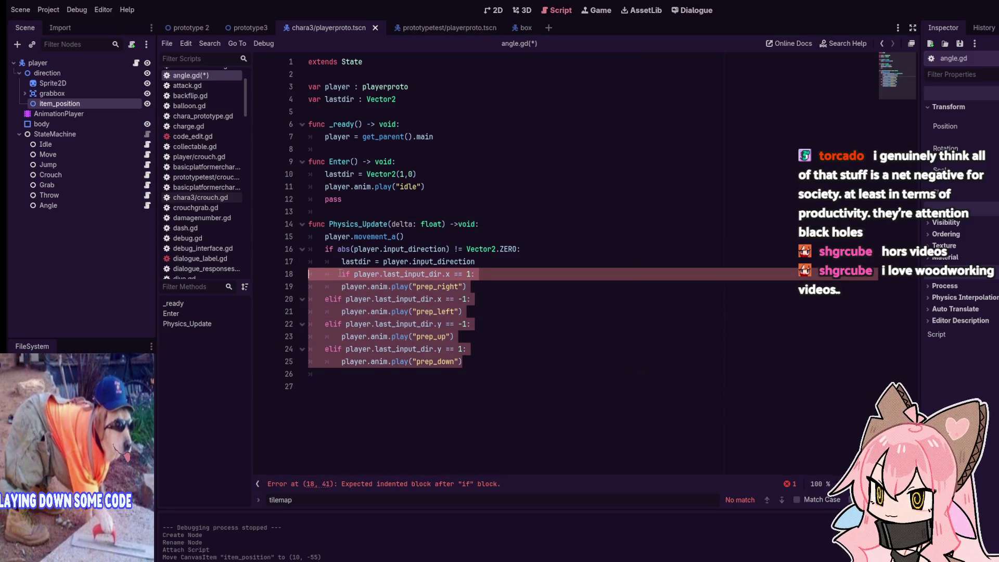
key("shift+Tab")
left_click(344, 261)
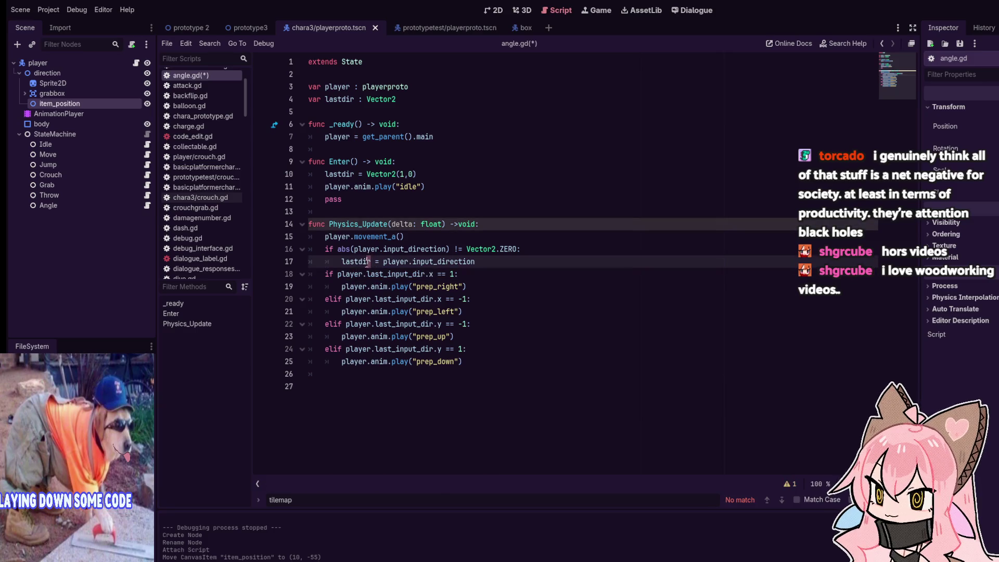
Replace player.last_input_dir with lastdir in all four direction checks
double_click(347, 261)
key("ctrl+c")
left_click_drag(337, 274, 425, 274)
key("ctrl+v")
left_click_drag(346, 299, 435, 299)
key("ctrl+v")
left_click_drag(345, 324, 434, 324)
key("ctrl+v")
mouse_move(345, 349)
left_mouse_down()
mouse_move(433, 361)
mouse_move(435, 349)
left_mouse_up()
key("ctrl+v")
Add a player.held_pos[ line under the rightward direction check
left_click(458, 261)
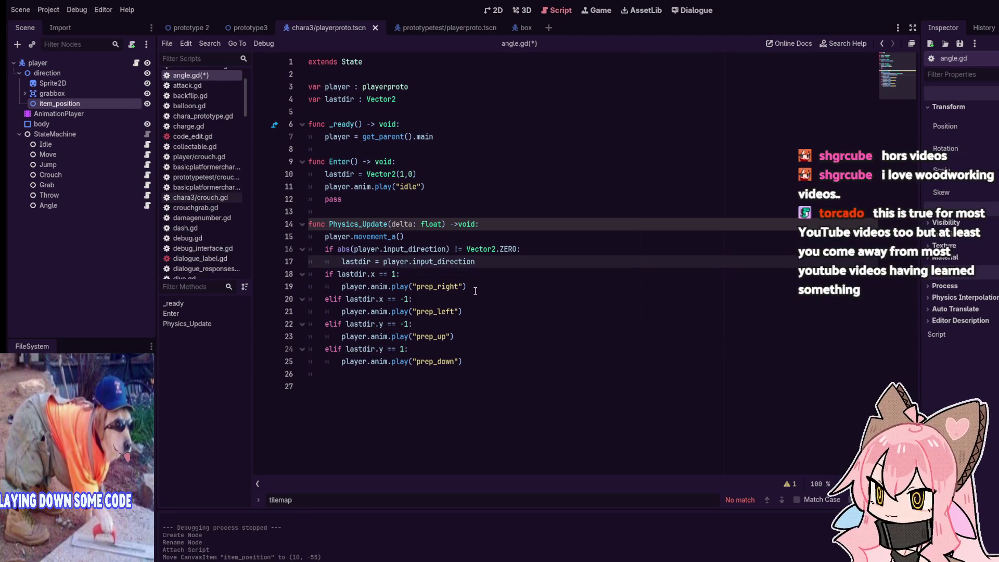
left_click(477, 275)
key("Return")
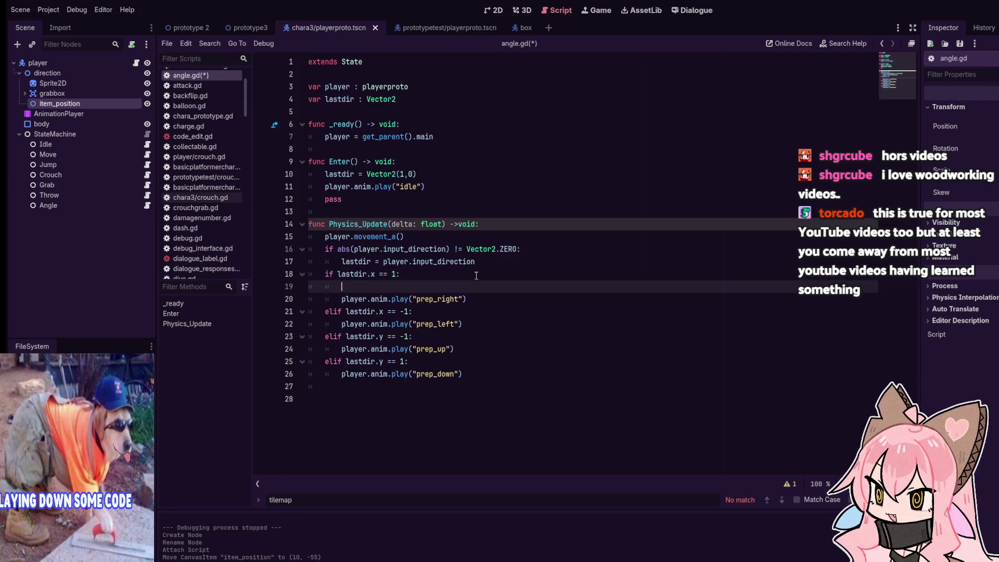
type("player.")
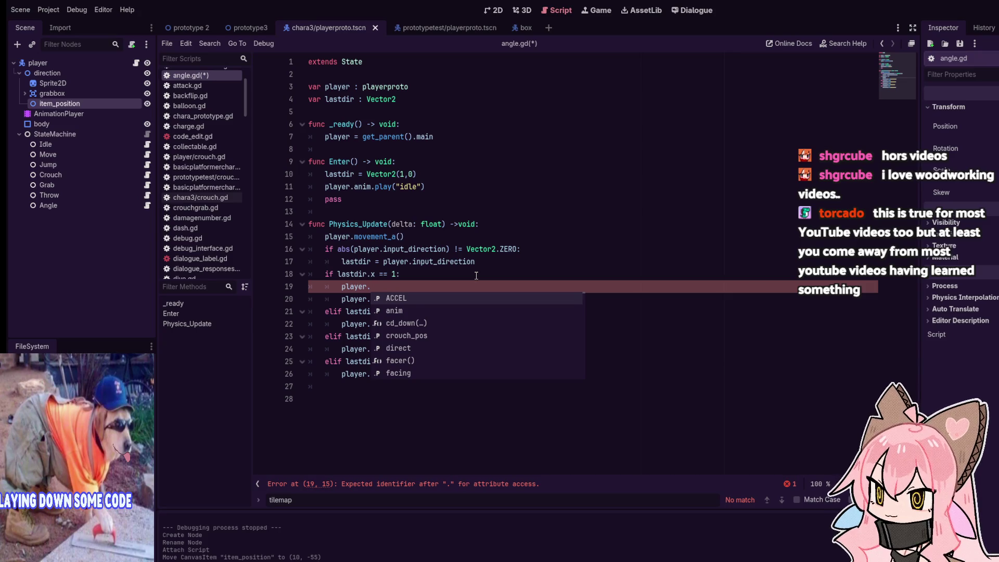
type("h")
key("Down")
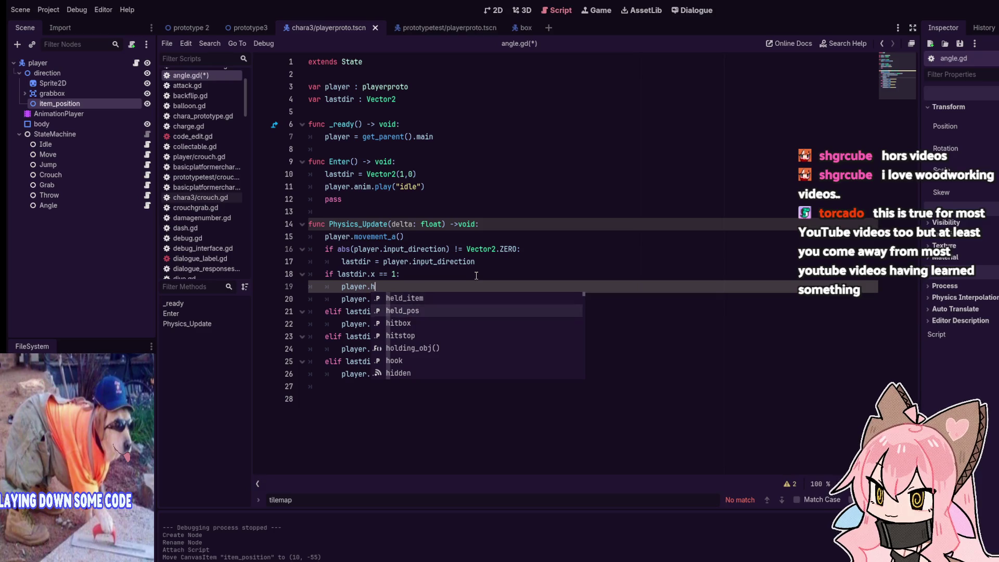
key("Return")
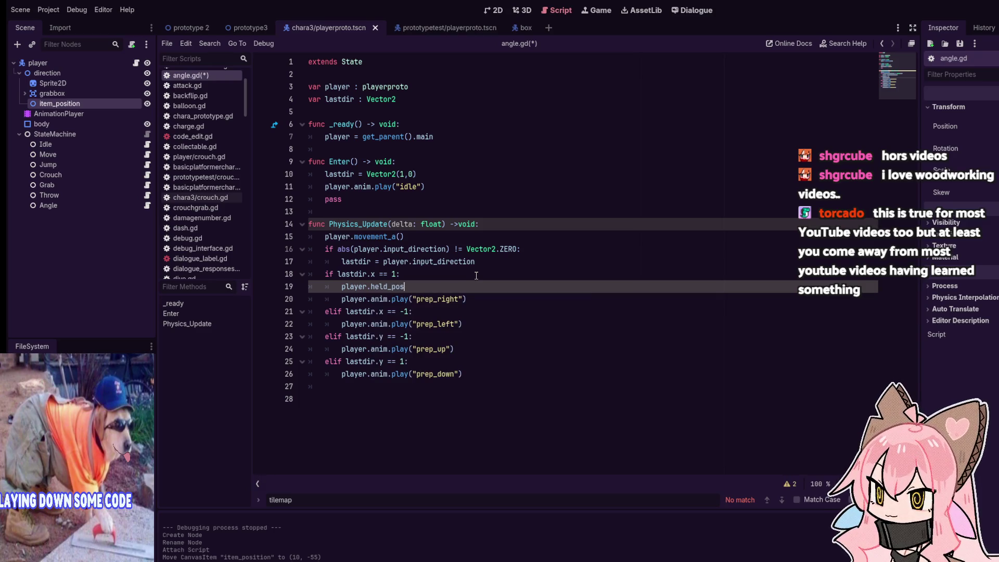
type("[1")
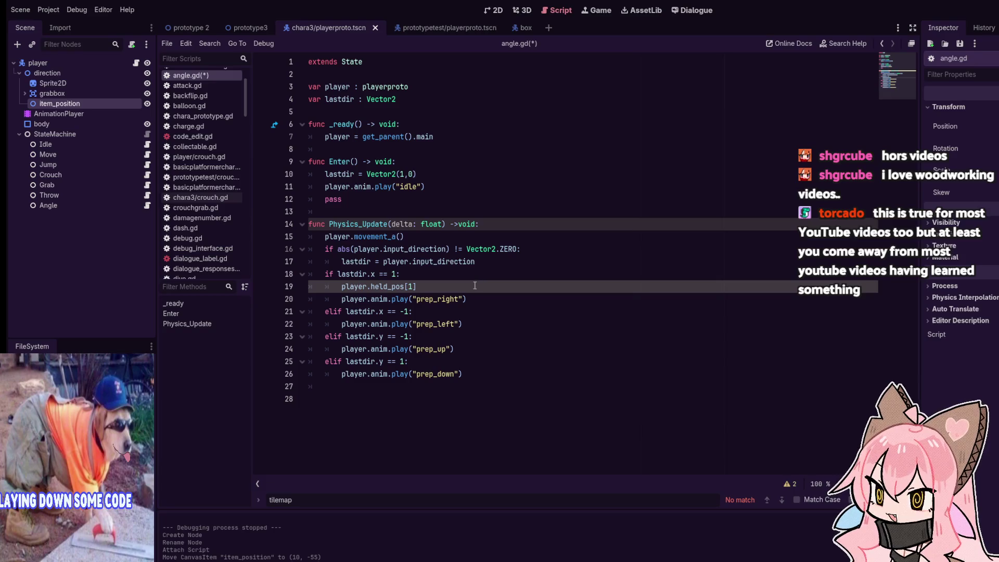
Add held_pos lines with indices 2, 3 and 4 under the down, left and up checks
left_click(445, 366)
key("Return")
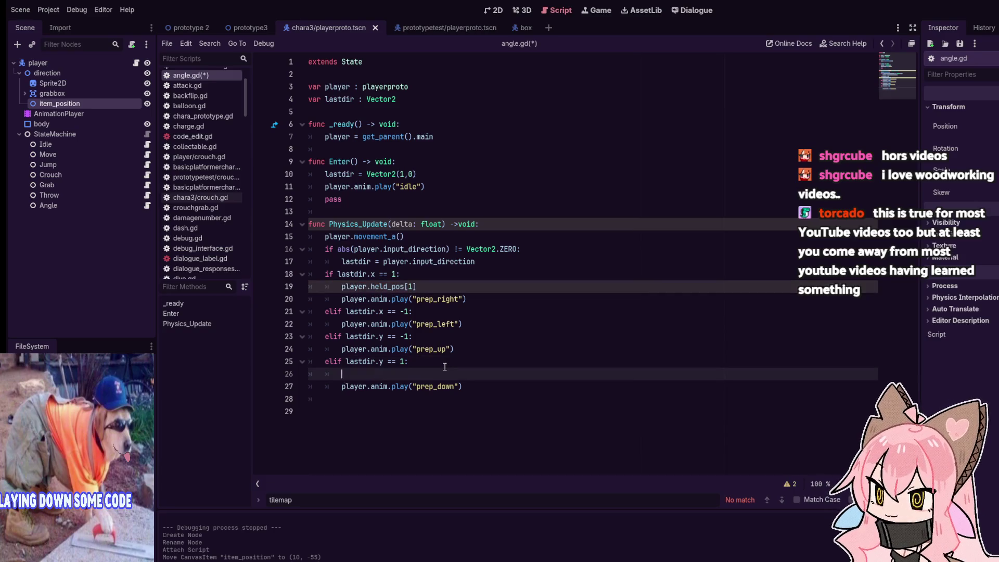
key("ctrl+v")
key("Left")
key("BackSpace")
type("2")
left_click(453, 312)
key("Return")
key("ctrl+v")
key("Left")
key("BackSpace")
type("3")
left_click(417, 349)
key("Return")
key("ctrl+v")
key("Left")
key("BackSpace")
type("1")
key("BackSpace")
type("4")
Comment out the four prep animation lines, save angle.gd, and open idle.gd
left_click(341, 411)
type("#")
left_click(342, 374)
type("#")
left_click(341, 336)
type("#")
left_click(341, 298)
type("#")
left_click(457, 216)
key("ctrl+s")
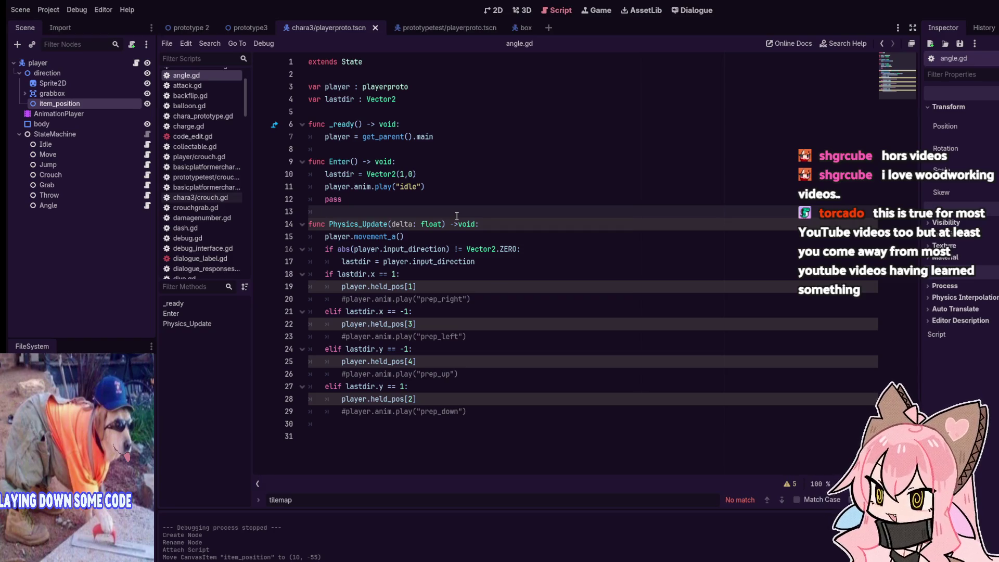
left_click(146, 144)
left_click(333, 186)
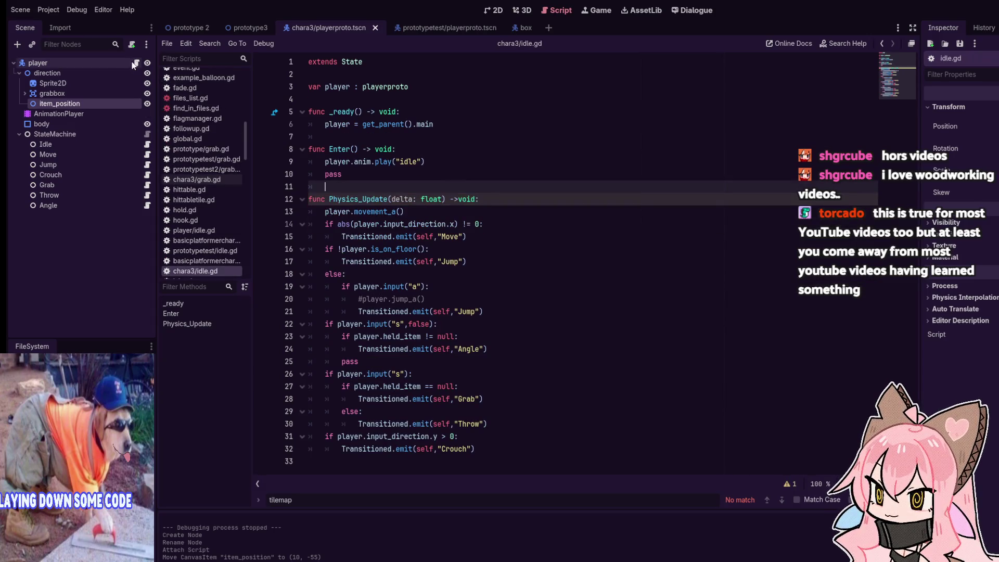
Delete the stray 'pass' line after grabbing an item in playerproto.gd, then open idle.gd
left_click(133, 61)
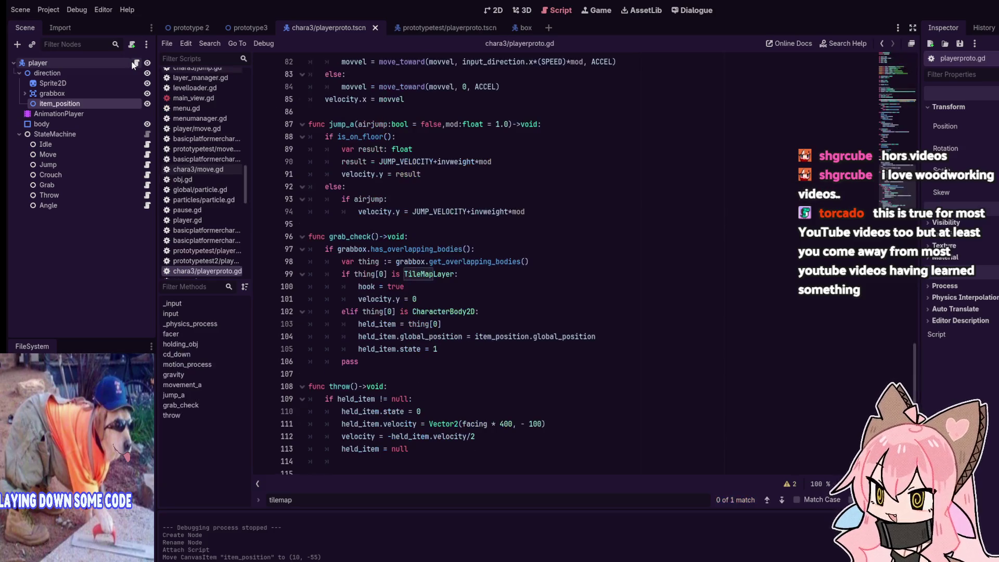
left_click(573, 296)
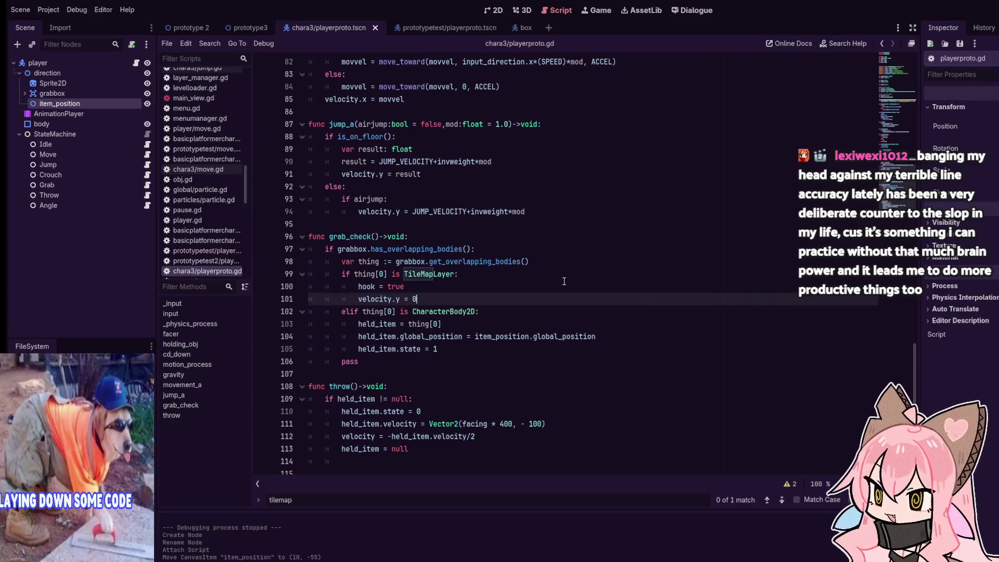
scroll(550, 275, "down", 1)
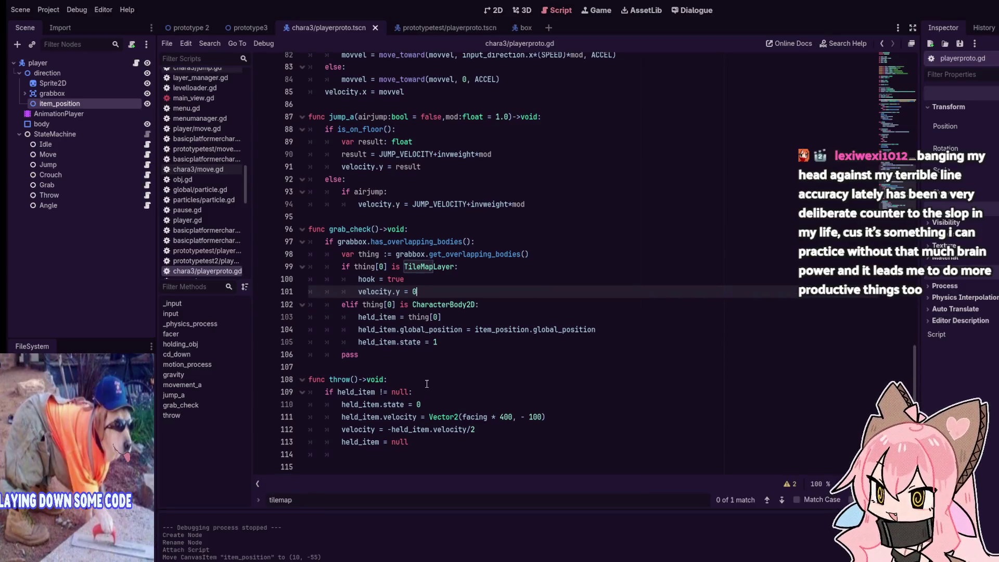
left_click(432, 357)
triple_click(342, 357)
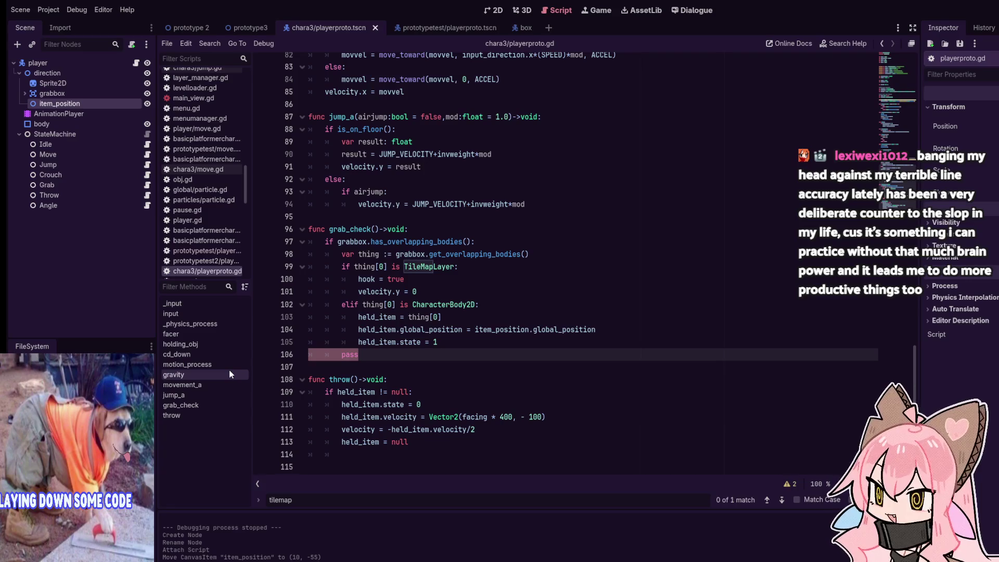
key("BackSpace")
key("BackSpace")
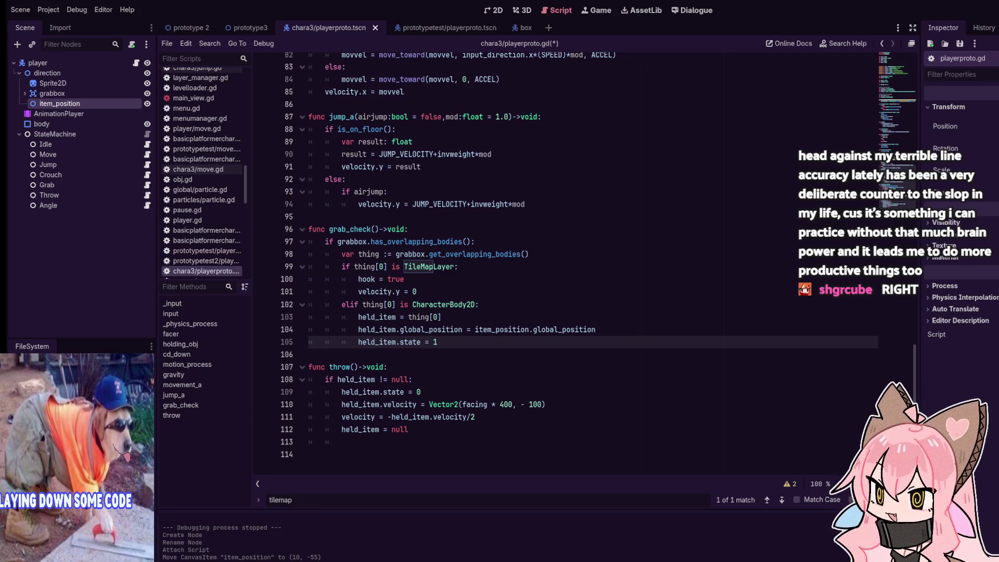
left_click(147, 144)
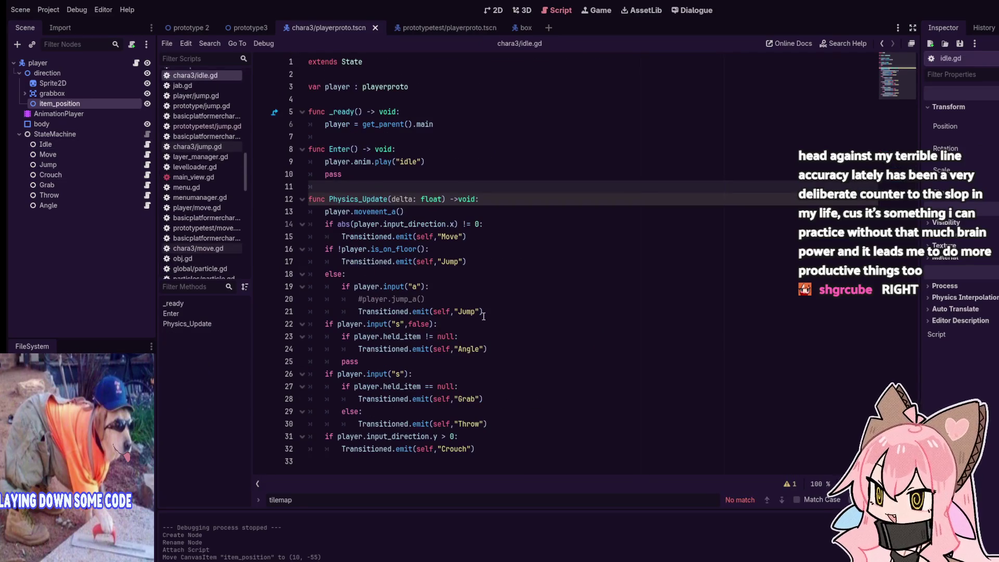
Cut the s-input Angle transition block from idle.gd and paste it under 'if !player.hook:' in grab.gd
left_click_drag(495, 362, 308, 323)
key("BackSpace")
key("BackSpace")
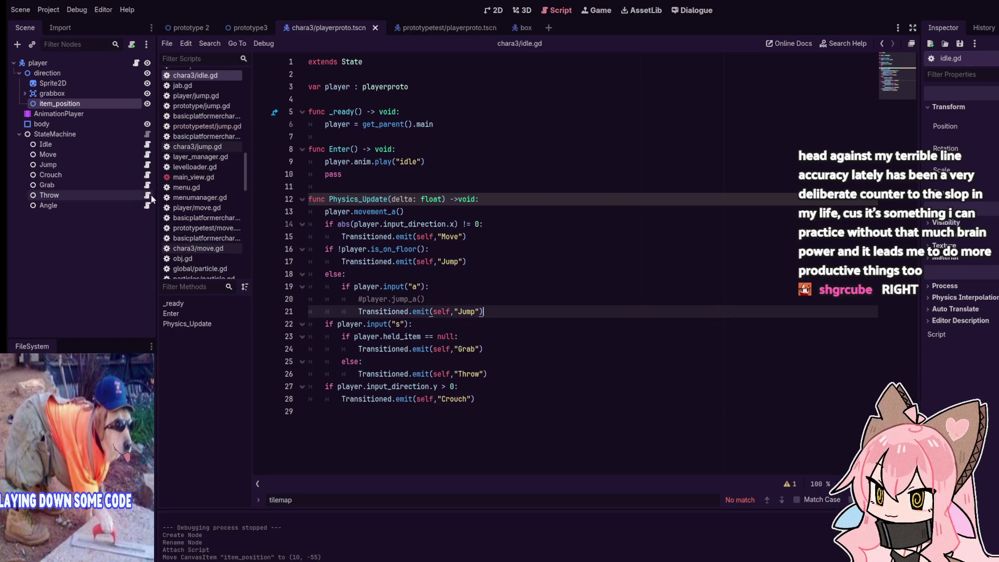
left_click(147, 185)
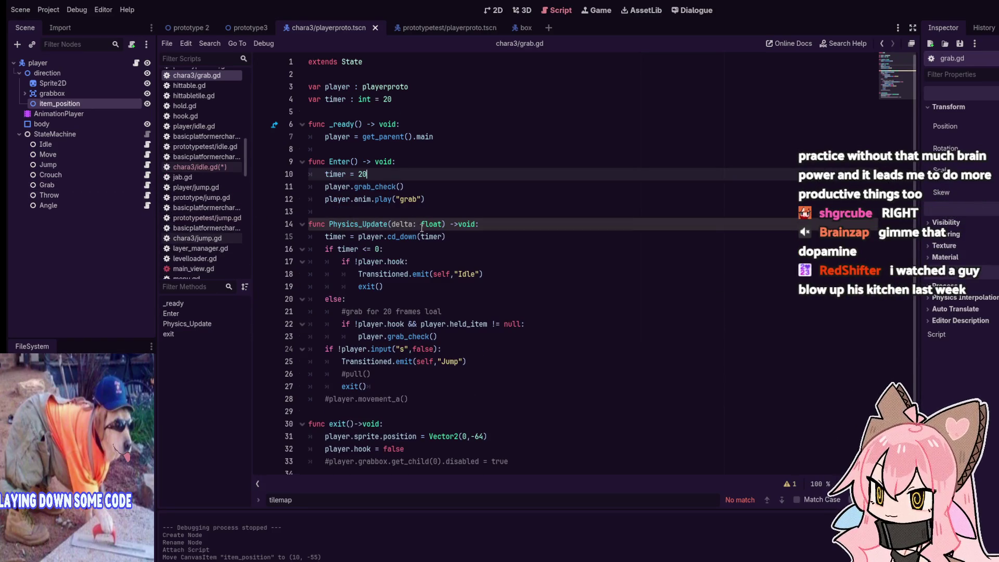
left_click(415, 251)
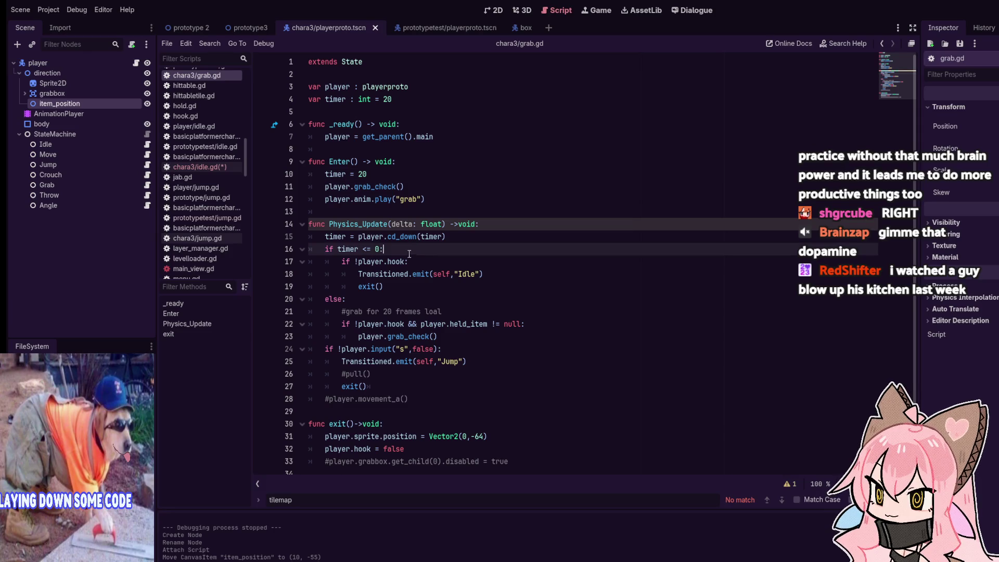
key("Return")
key("BackSpace")
key("BackSpace")
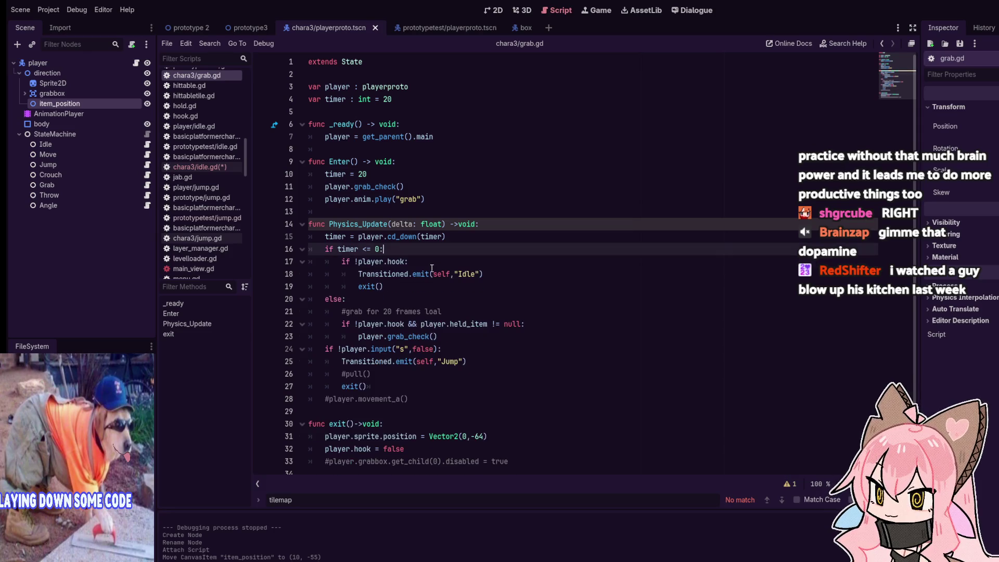
left_click(432, 267)
key("Return")
left_click_drag(405, 276, 281, 279)
key("ctrl+v")
Replace the trailing pass with else:, indent the Idle transition and exit call under it, and save grab.gd
left_click_drag(393, 311, 294, 277)
left_click(420, 311)
key("BackSpace")
key("BackSpace")
key("BackSpace")
type("els")
key("Return")
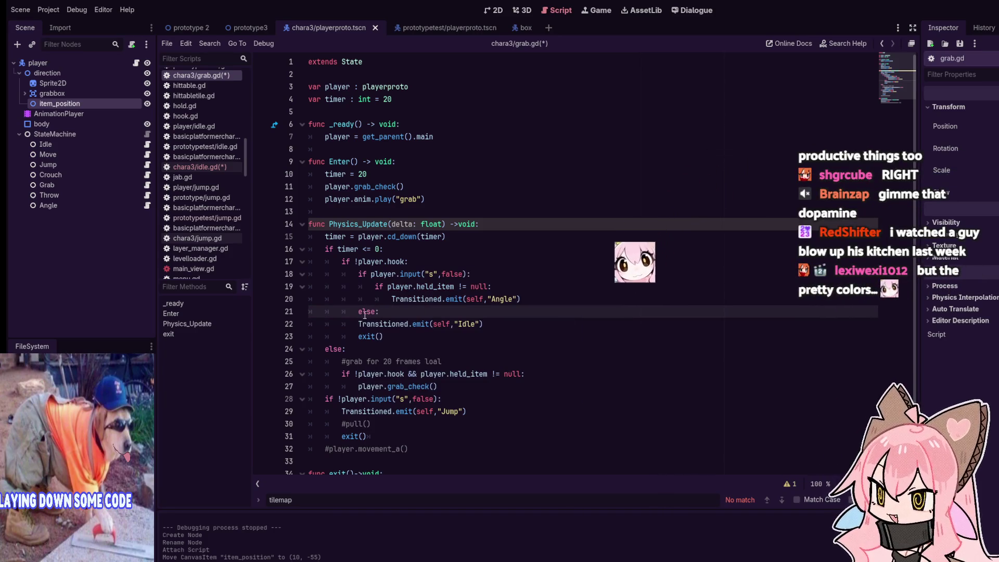
type(":")
key("Down")
key("Tab")
key("Down")
key("Tab")
left_click(405, 261)
key("ctrl+s")
Review the new s-input check and else branch in grab.gd, then go to Physics_Update in angle.gd
left_click(443, 197)
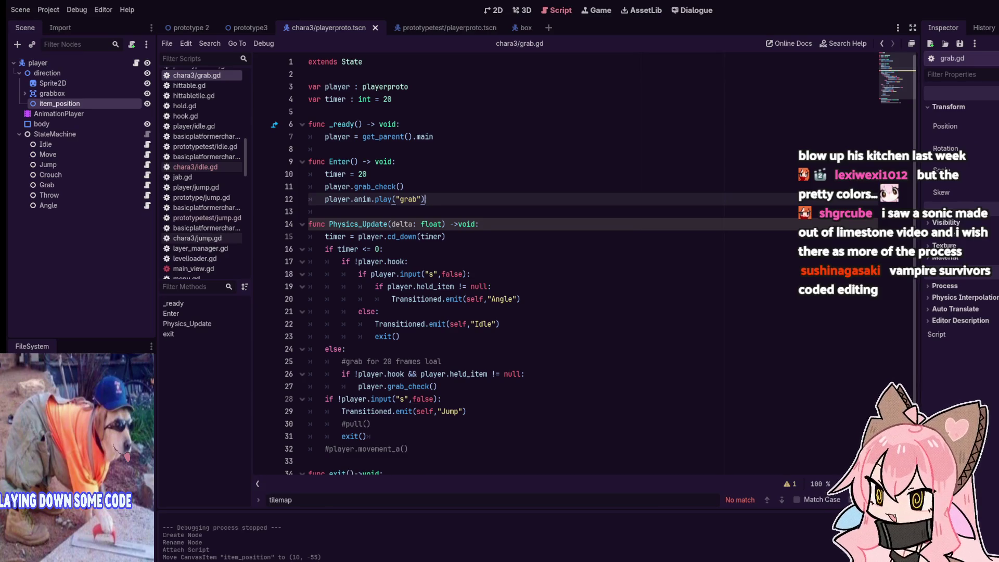
left_click(625, 278)
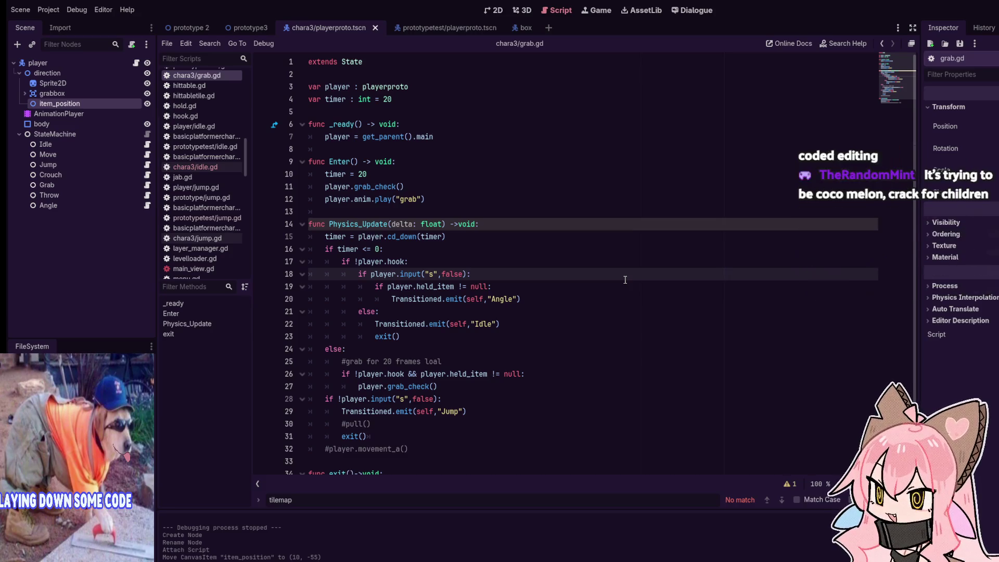
left_click(461, 340)
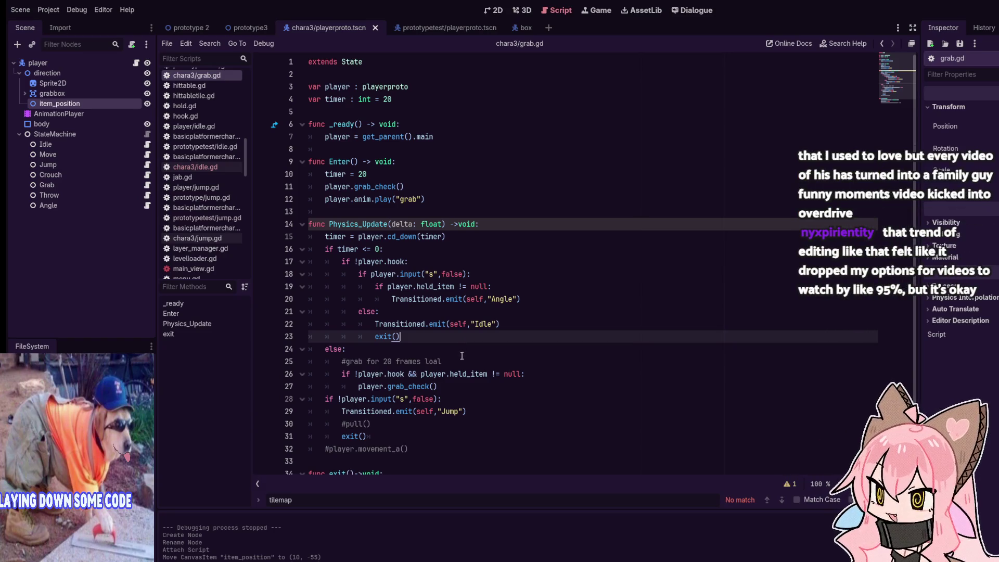
left_click(467, 359)
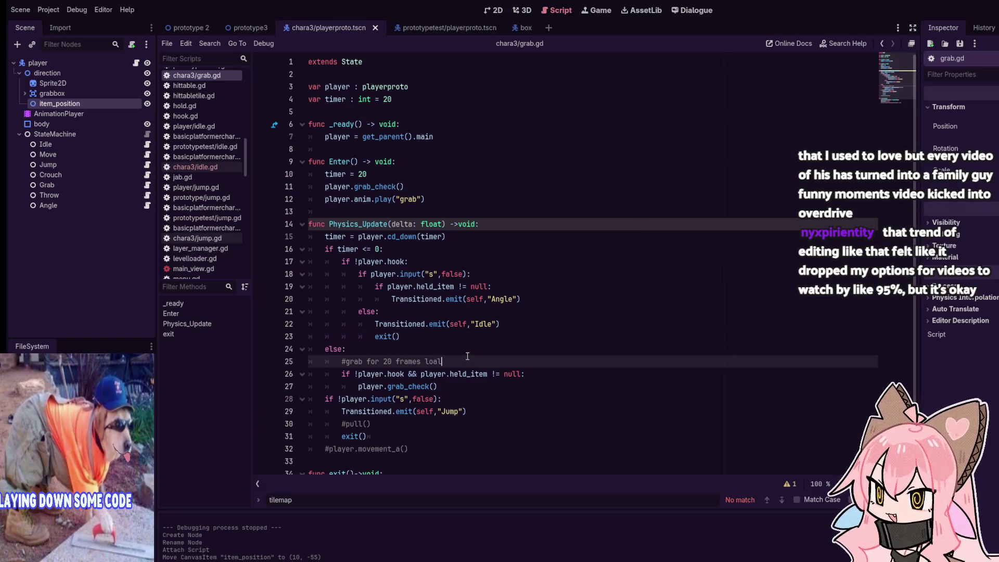
left_click_drag(467, 356, 467, 349)
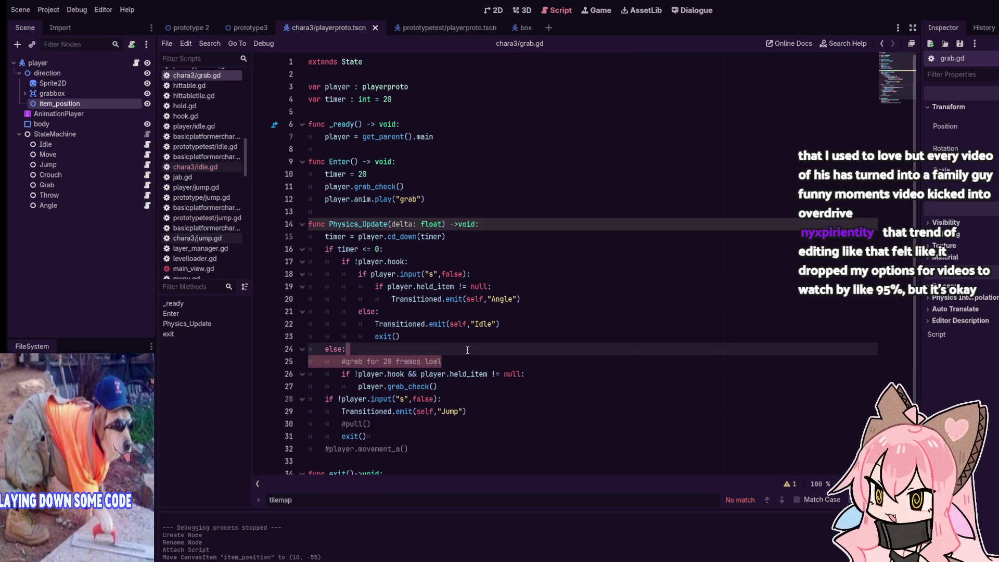
left_click(445, 321)
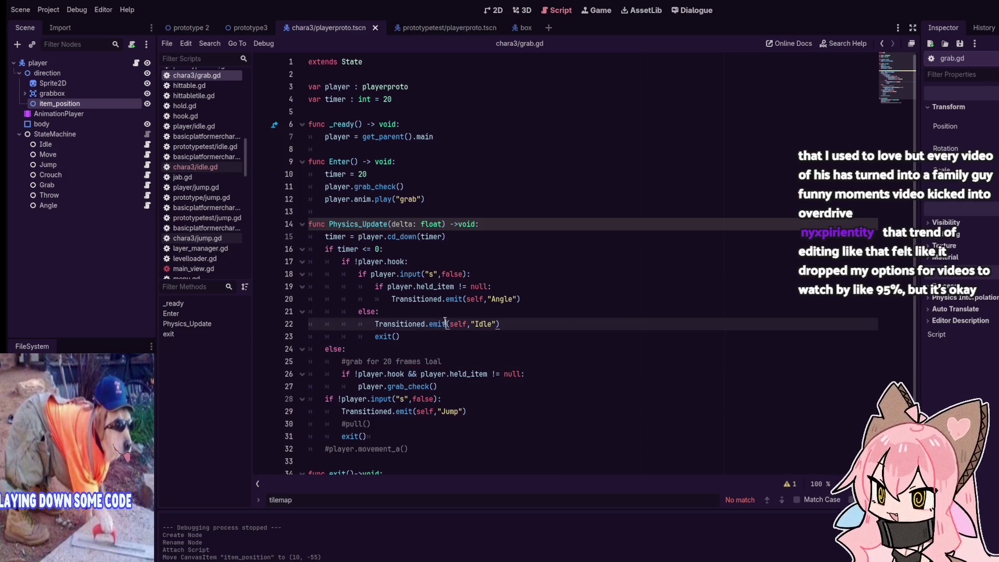
left_click(151, 205)
left_click(569, 224)
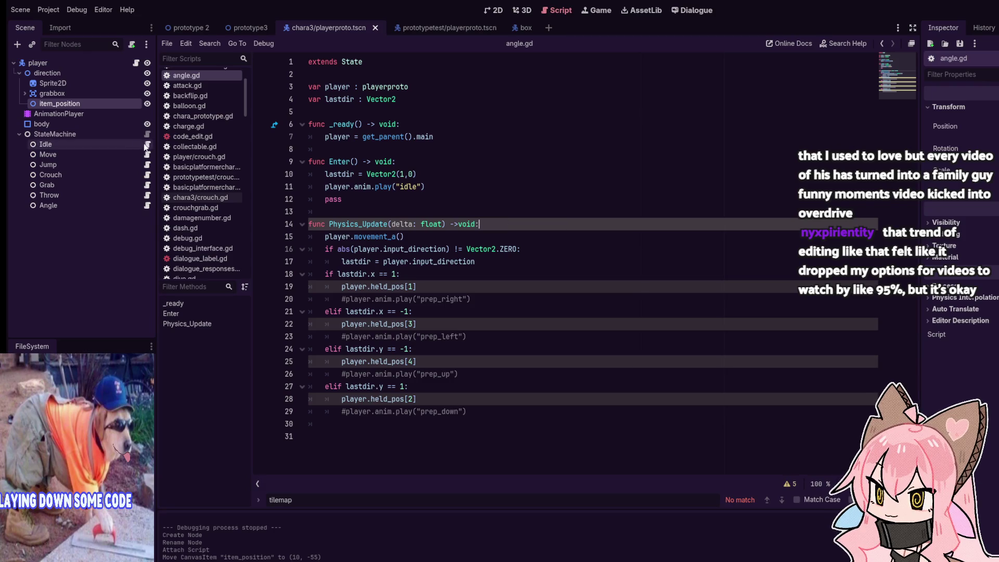
Copy grab.gd's s-input check onto line 30 of angle.gd, negate it with !, add pass, and save
left_click(148, 185)
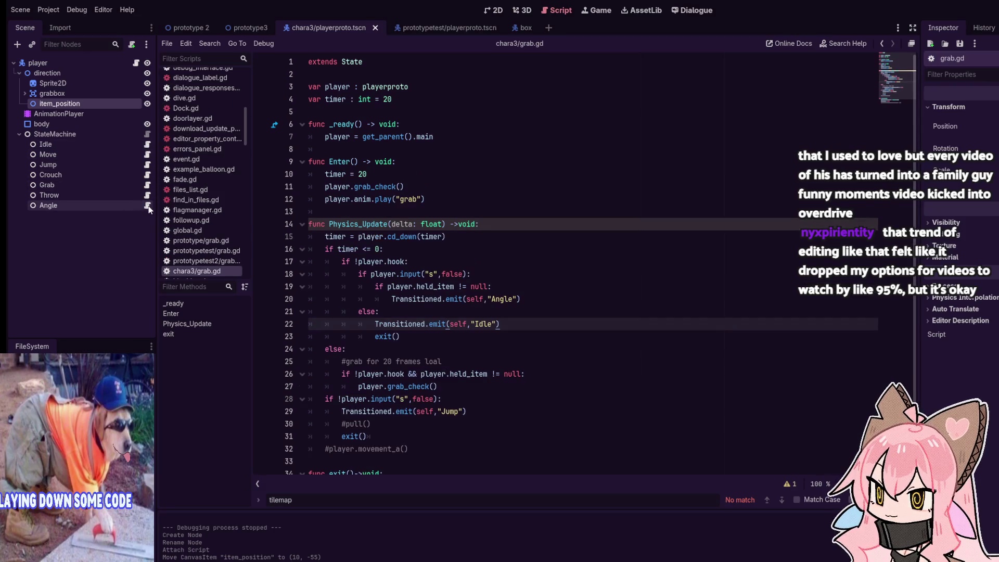
left_click(148, 206)
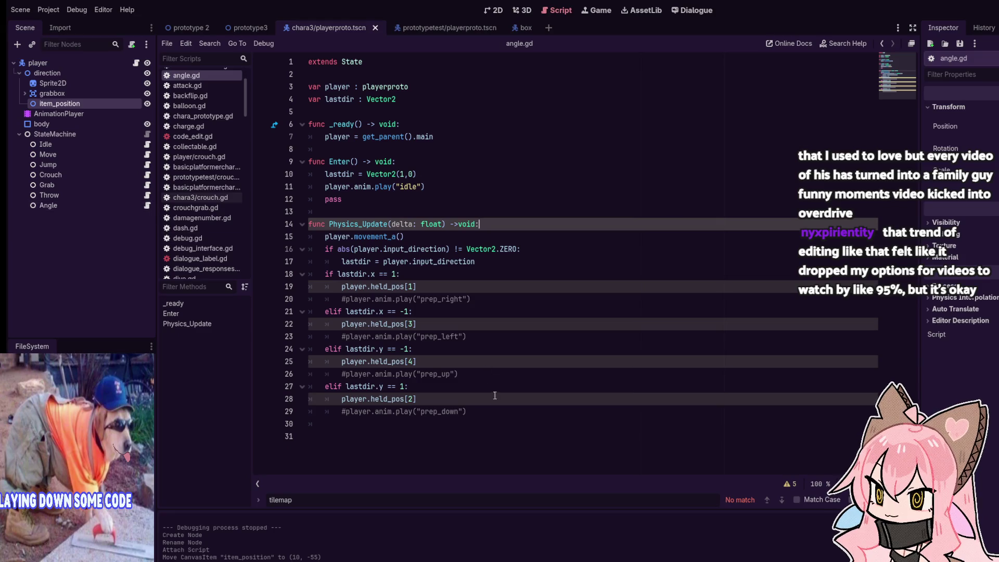
left_click(498, 419)
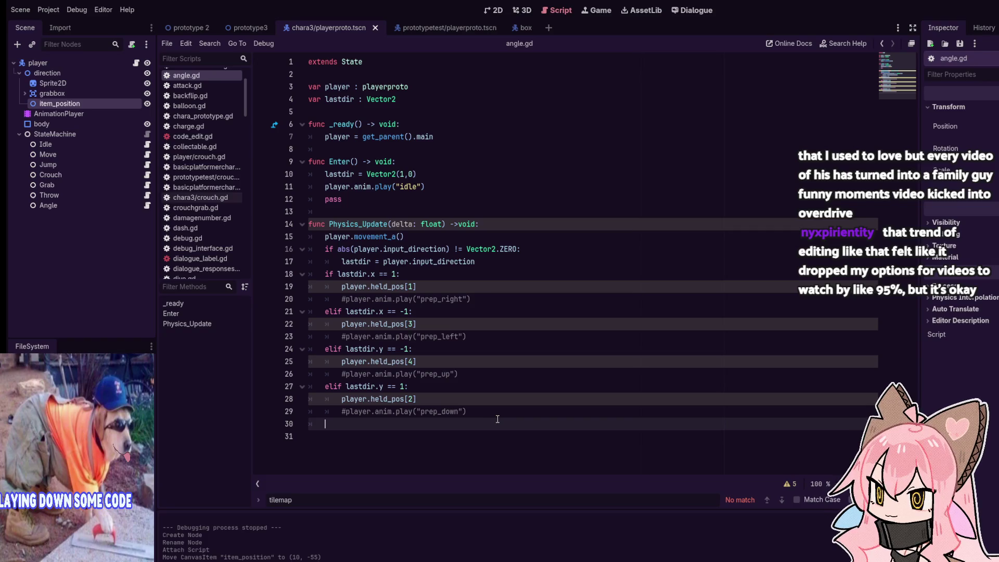
left_click(148, 186)
mouse_move(470, 274)
left_mouse_down()
mouse_move(339, 275)
mouse_move(367, 276)
left_mouse_up()
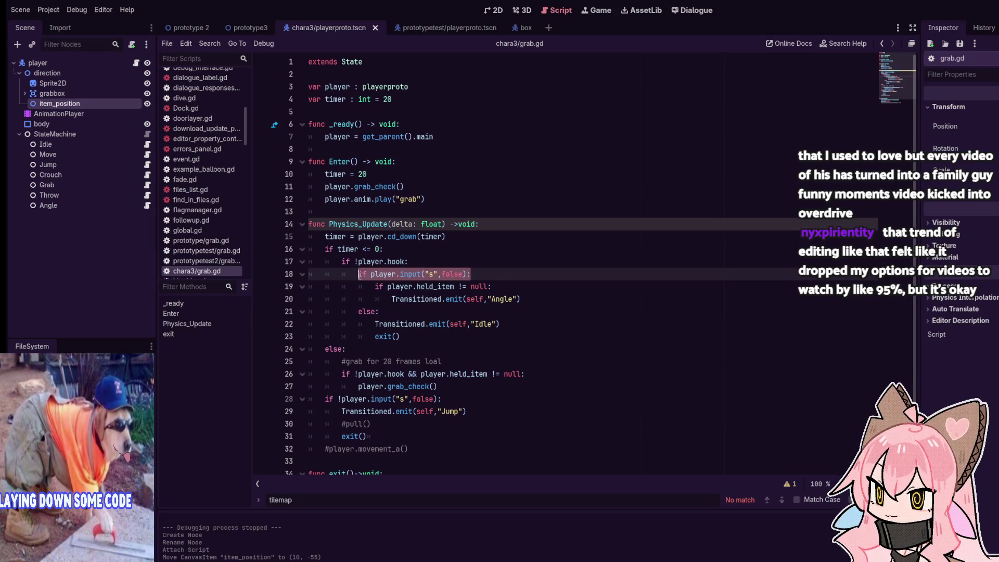
left_click(148, 205)
left_click(410, 423)
type("if player.input(\"s\",false):")
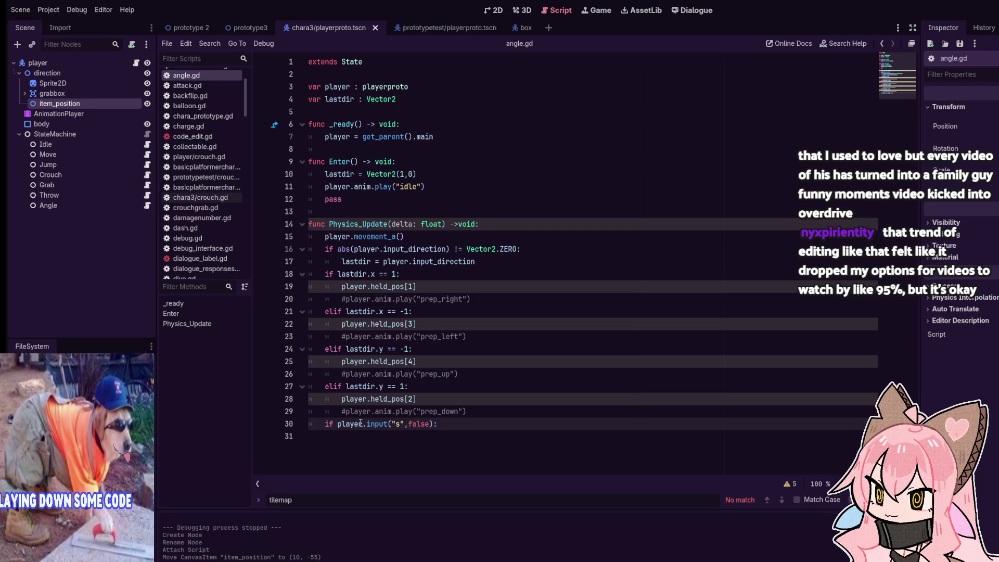
type("!")
left_click(463, 426)
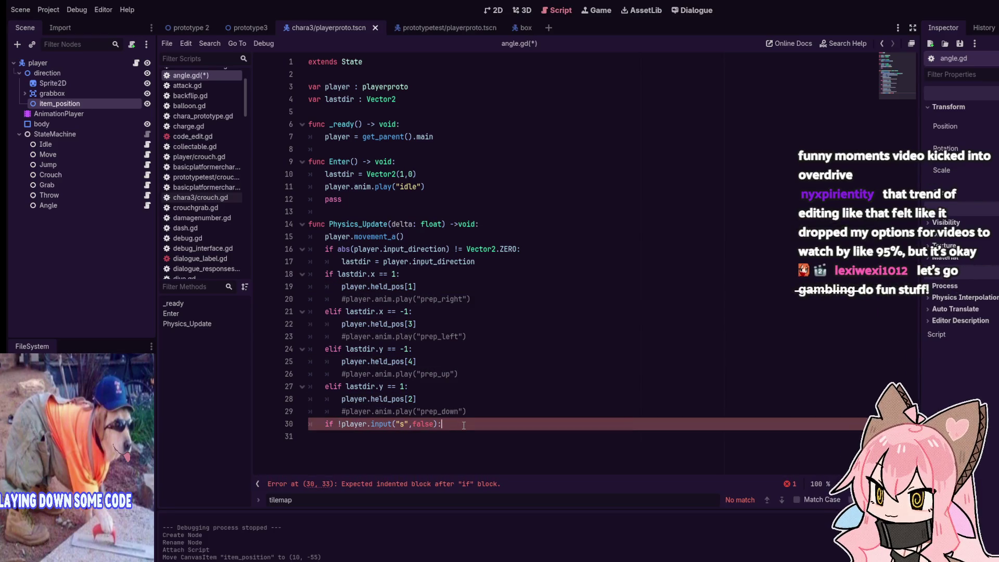
key("Return")
type("pas")
key("Return")
key("ctrl+s")
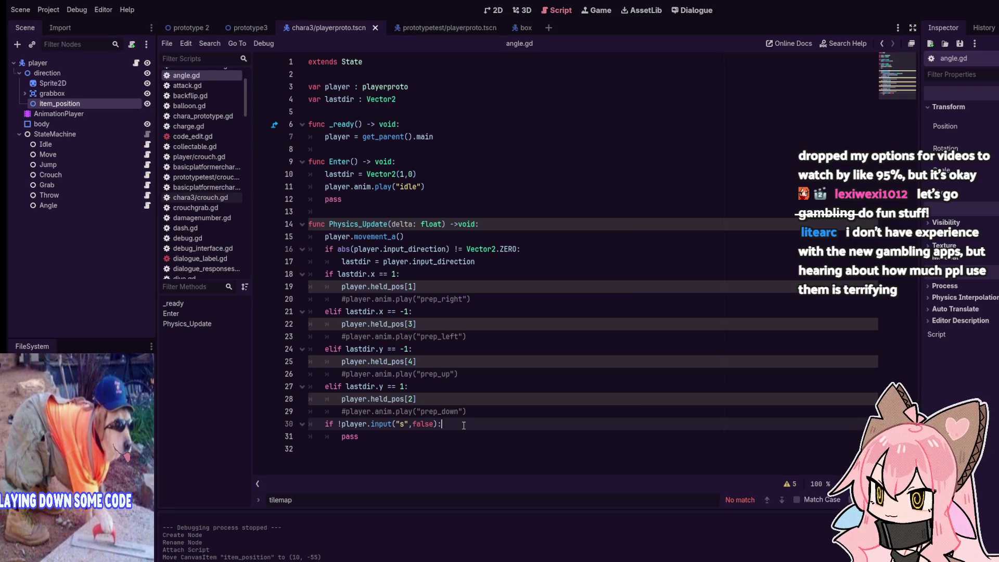
Replace angle.gd's old check with grab.gd's release block and exit function, save, and run prototype3 with F5
left_click(147, 185)
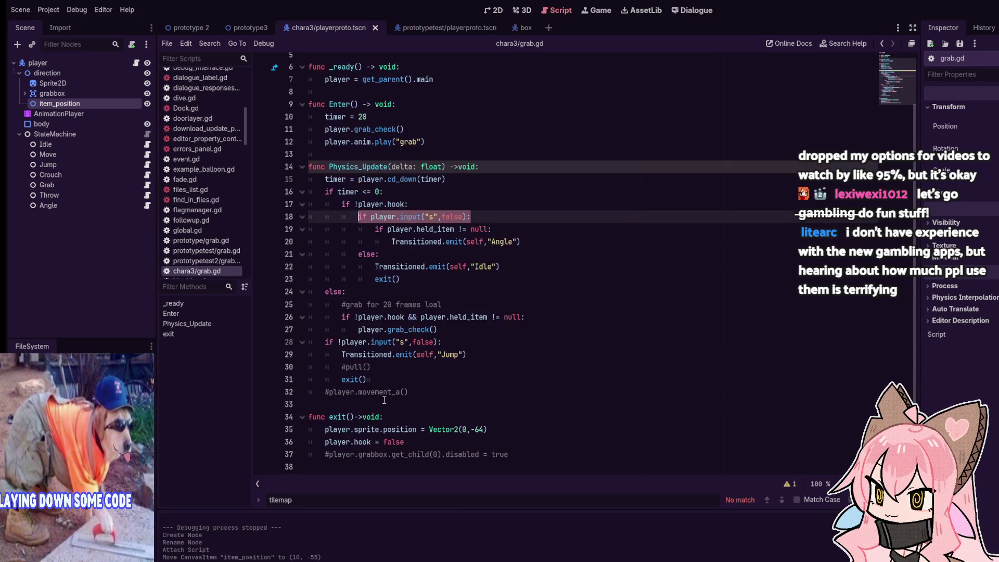
mouse_move(503, 446)
left_mouse_down()
mouse_move(203, 419)
mouse_move(198, 345)
left_mouse_up()
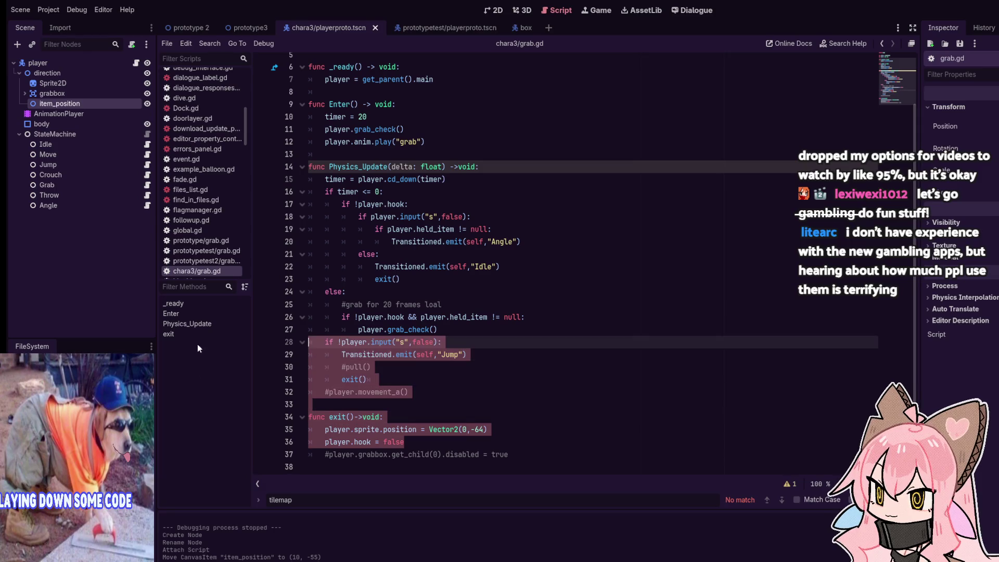
left_click(147, 205)
left_click_drag(312, 441, 399, 413)
type("if !player.input(\"s\",false): \t\tTransitioned.emit(self,\"Jump\") \t\t#pull() \t\texit() \t#player.movement_a()  func exit()->void: \tplayer.sprite.position = Vector2(0,-64) \tplayer.hook = false")
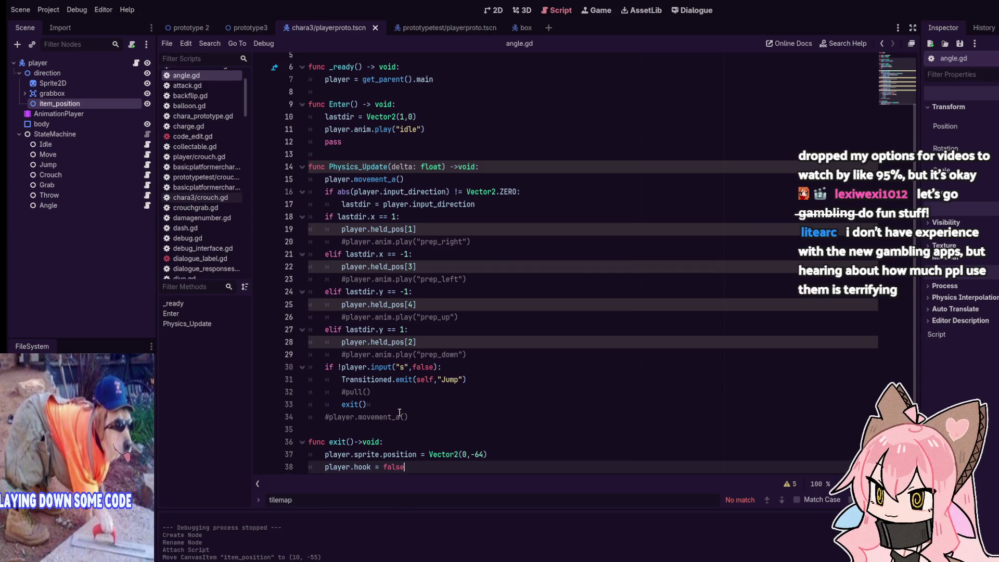
left_click_drag(389, 391, 305, 396)
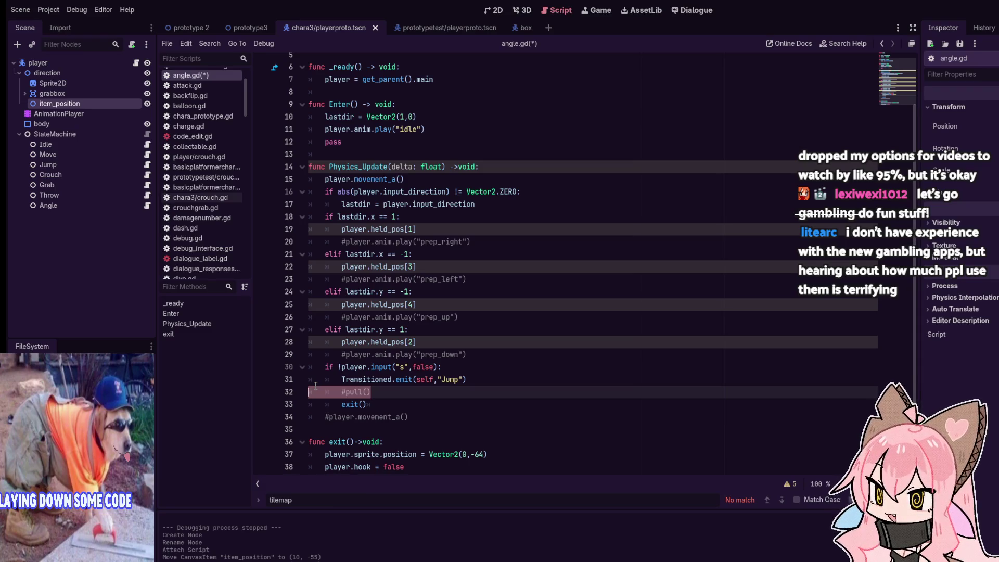
left_click(451, 241)
key("ctrl+s")
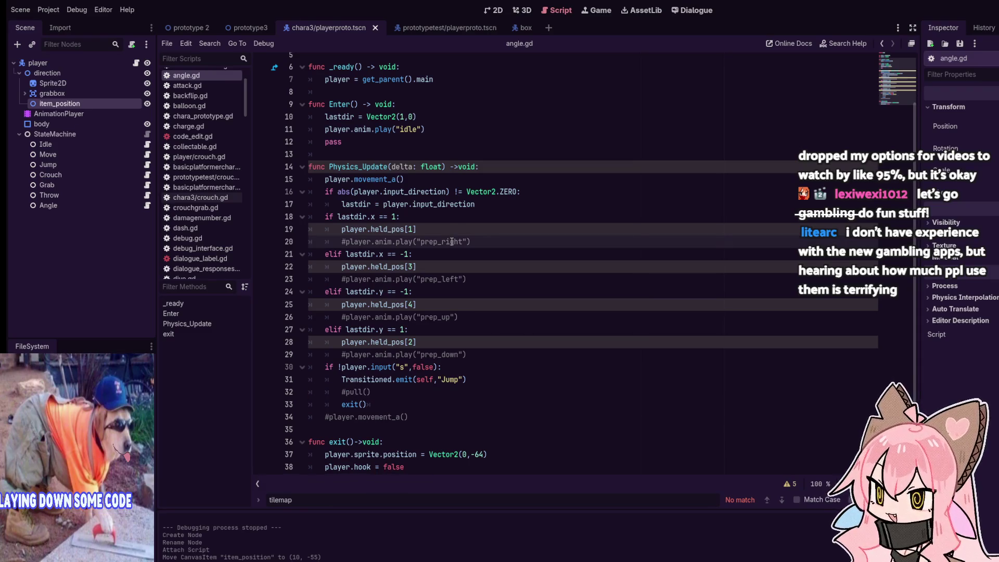
left_click(255, 28)
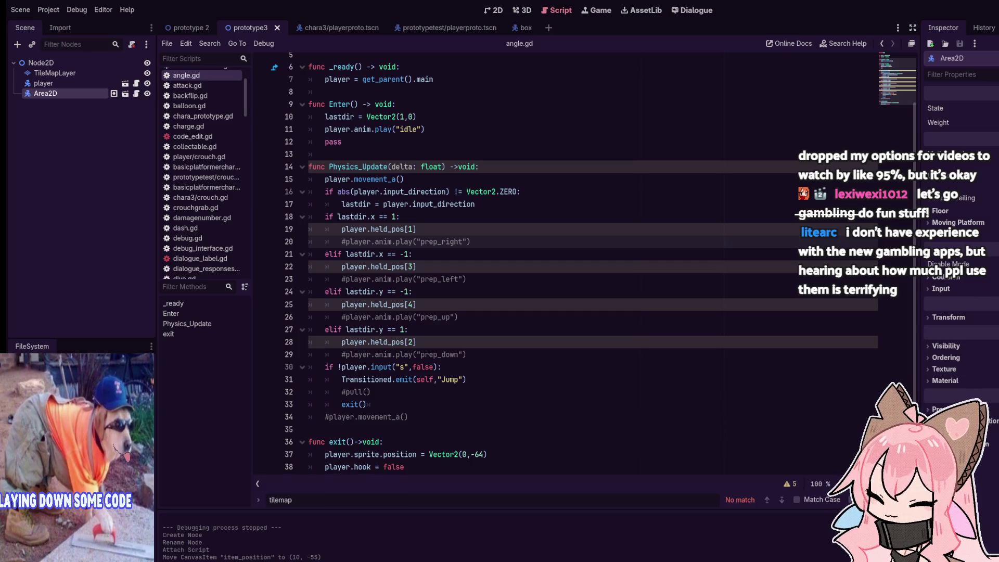
key("F5")
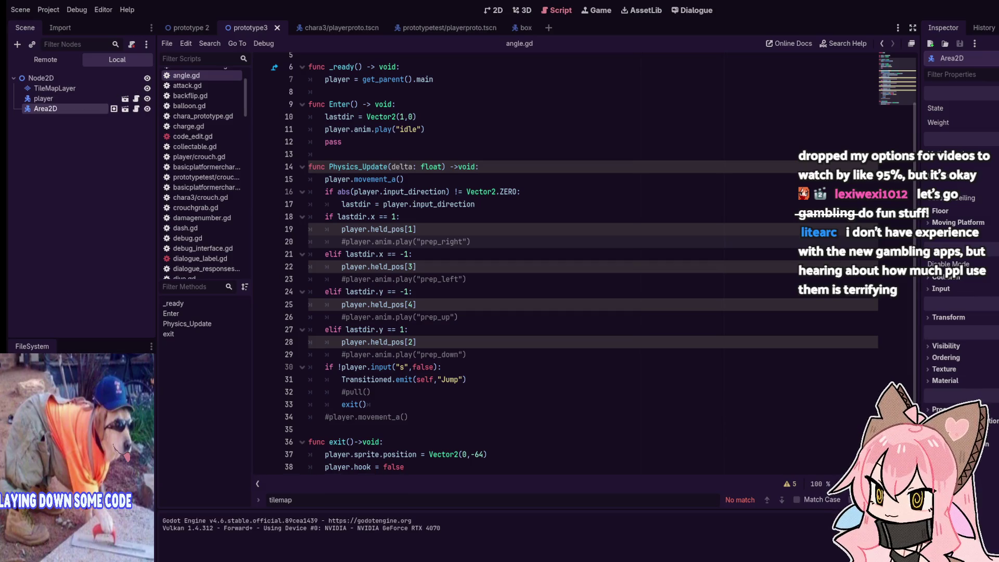
Walk left and right, lift the box with x, throw it right, re-grab and carry it, then stop with F8
key("Left")
key("Right")
key("Left")
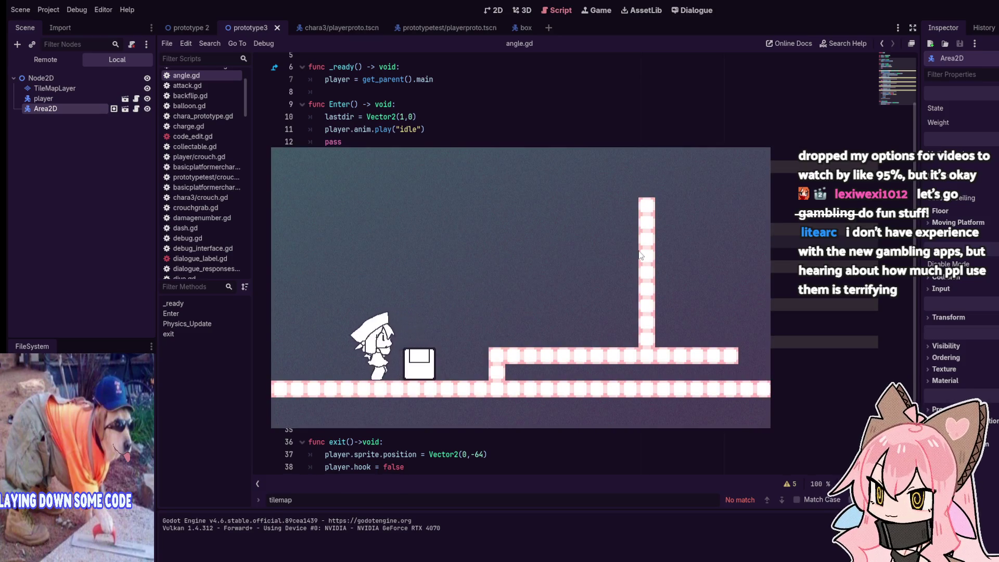
key("x")
key("Right")
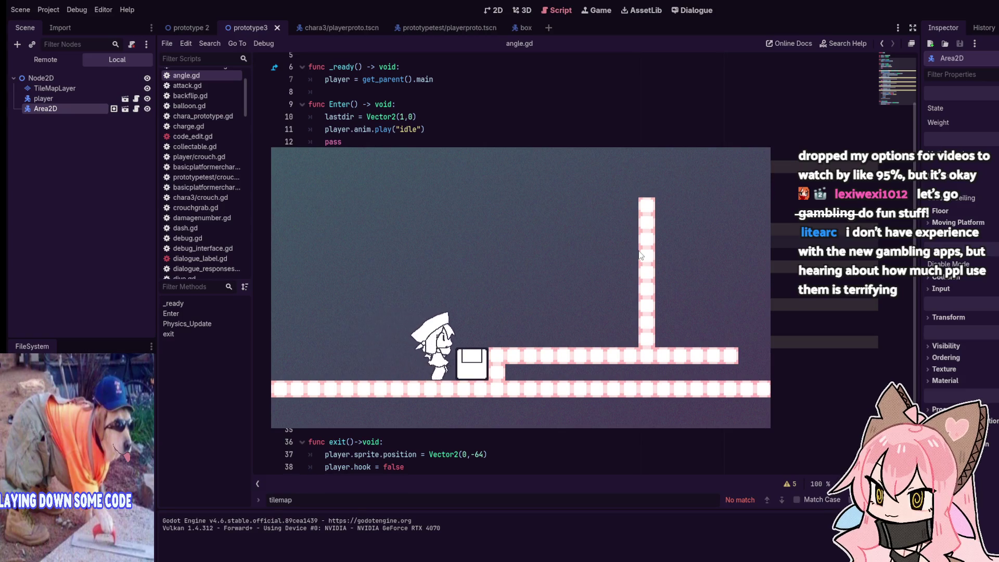
key("x")
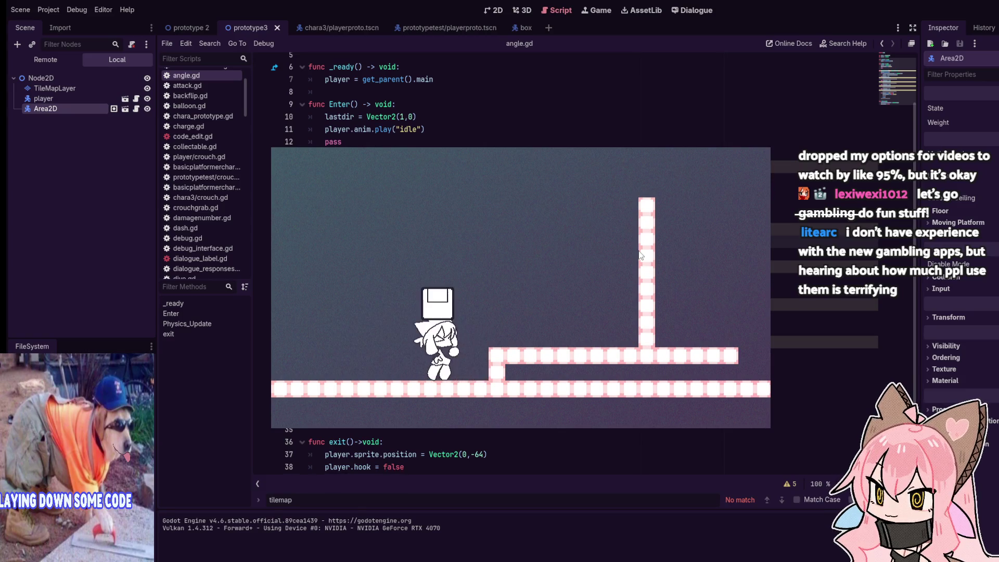
key("Left")
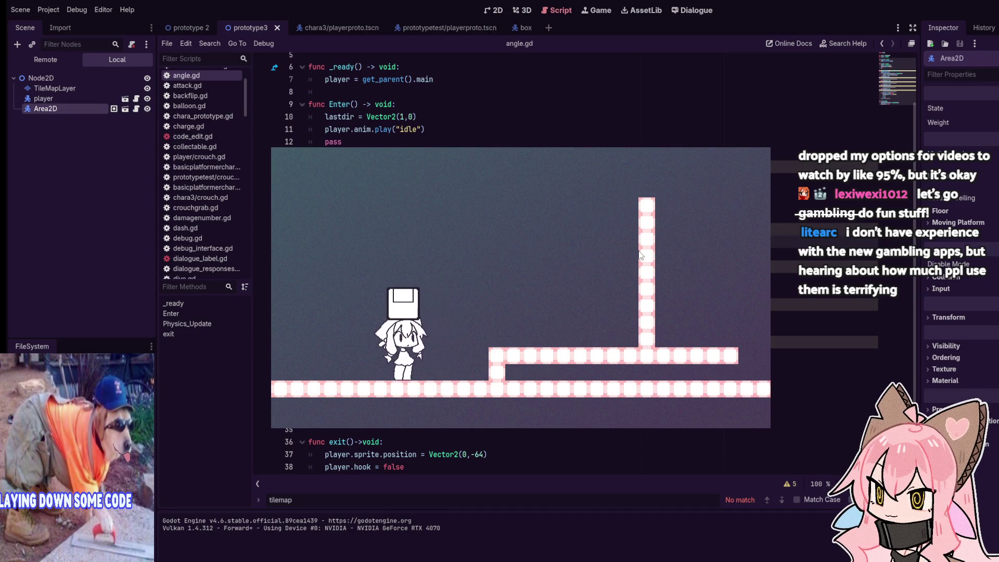
key("Right")
key("Left")
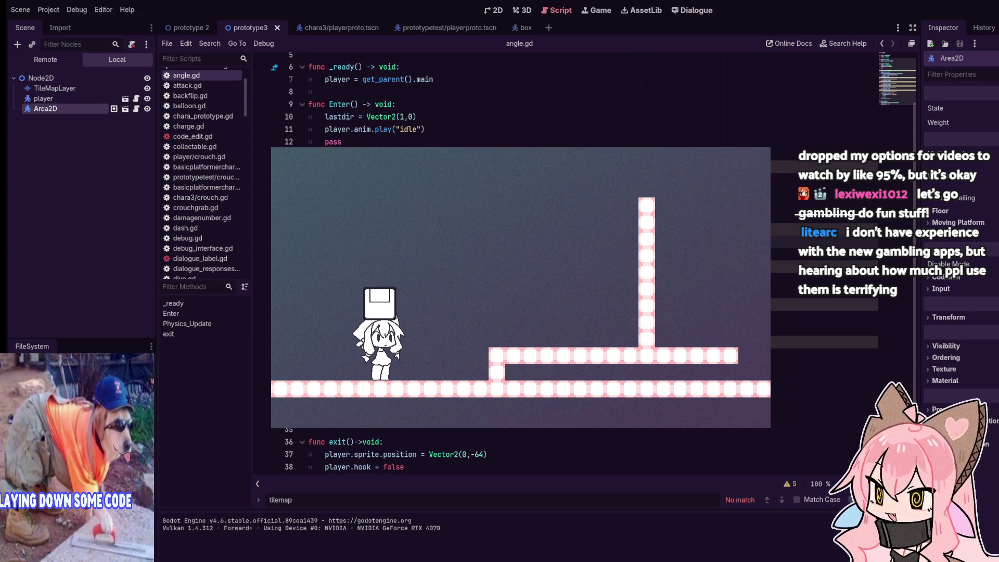
key("F8")
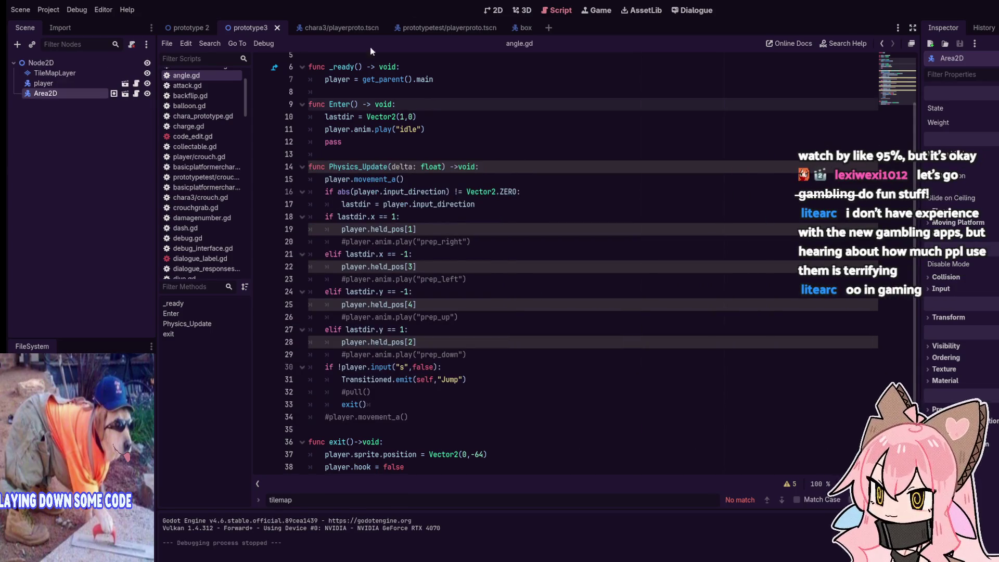
In chara3/playerproto.tscn, add a Label child to the player node, move it above the head, and save
left_click(494, 12)
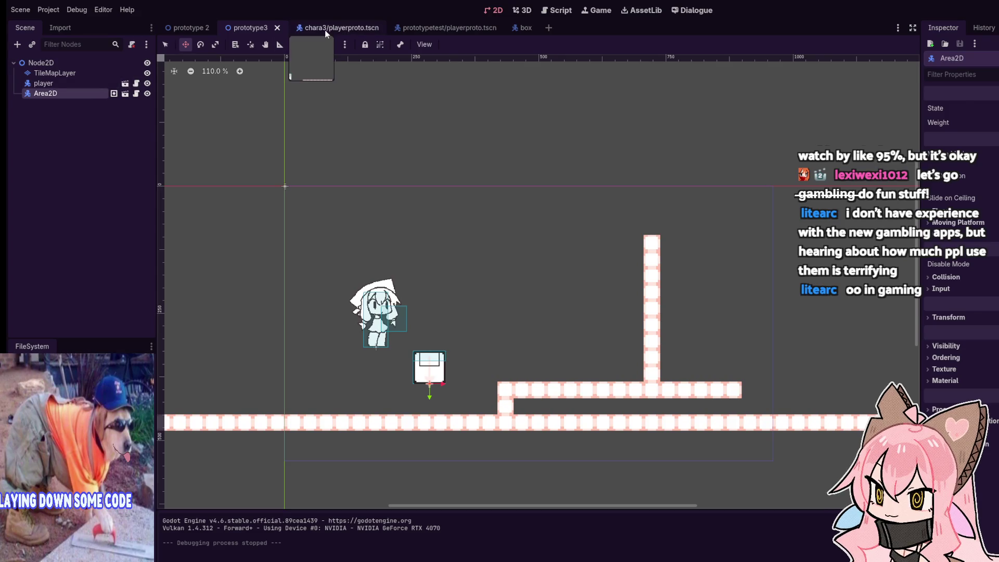
left_click(324, 30)
left_click(92, 61)
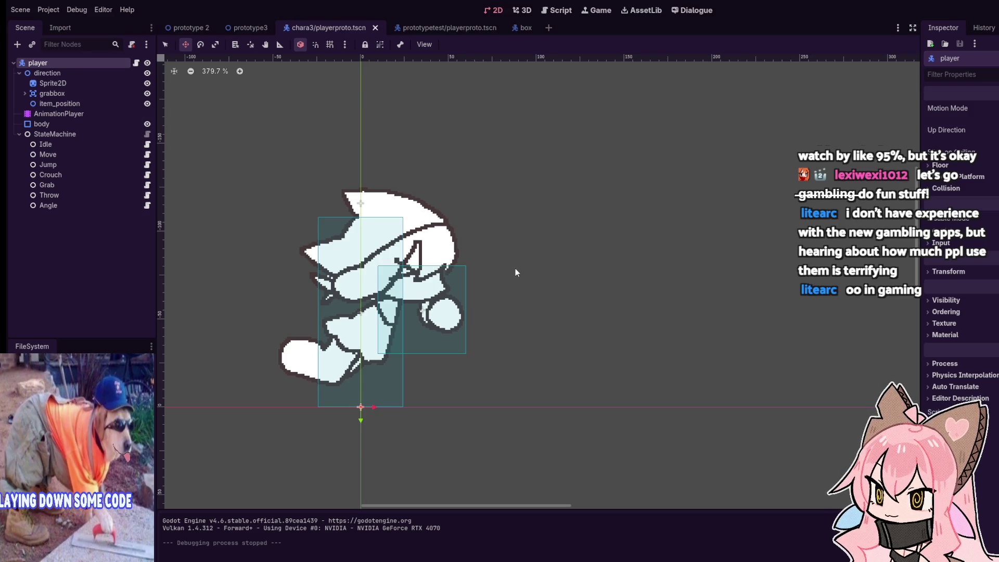
key("ctrl+a")
key("Return")
mouse_move(309, 363)
left_mouse_down()
mouse_move(311, 89)
mouse_move(308, 100)
mouse_move(283, 103)
mouse_move(291, 109)
left_mouse_up()
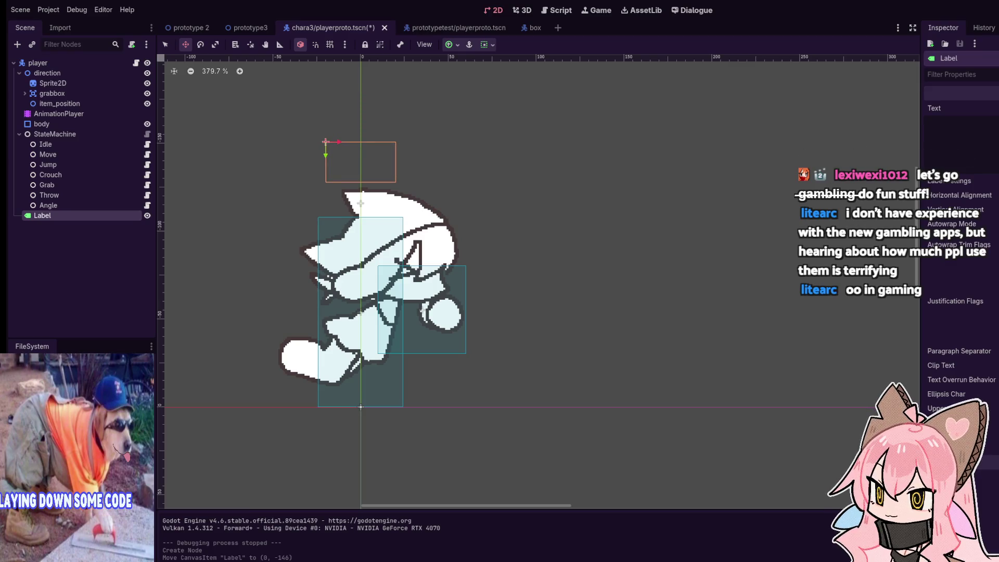
key("ctrl+s")
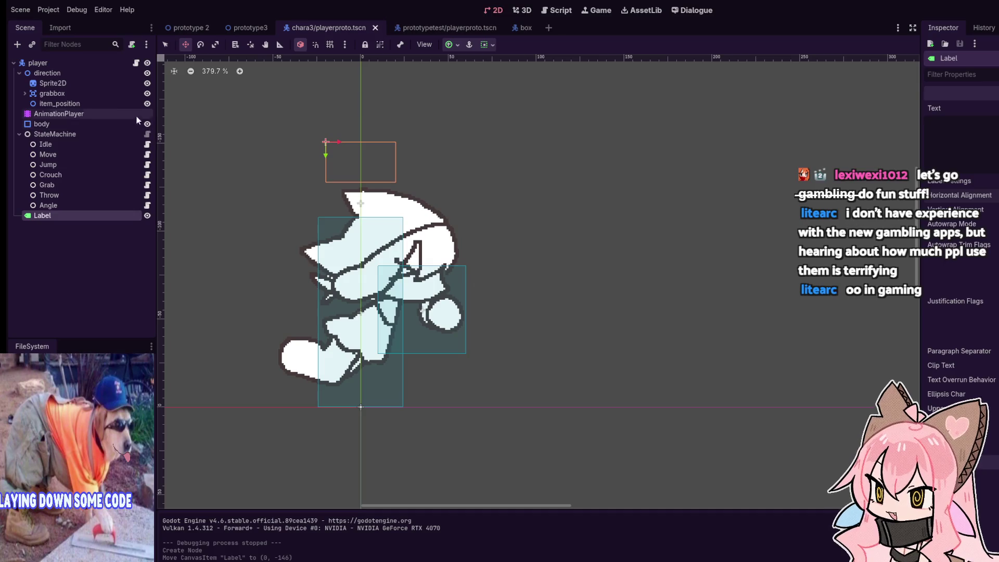
Position the Label over the head using temporary sample text, then clear its Text and save the scene
left_click(958, 124)
type("state")
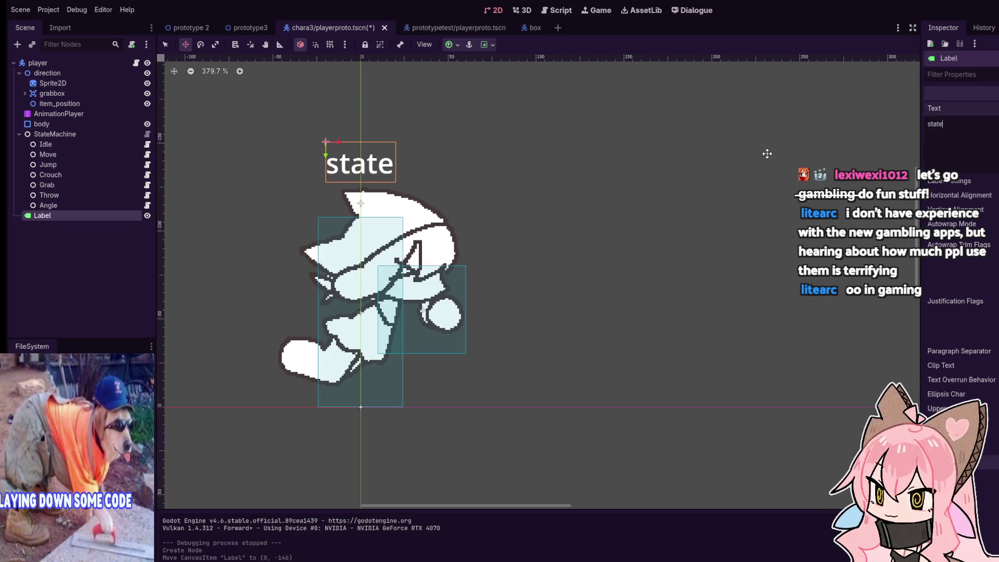
type("asdasdasdsd")
left_click_drag(539, 167, 452, 165)
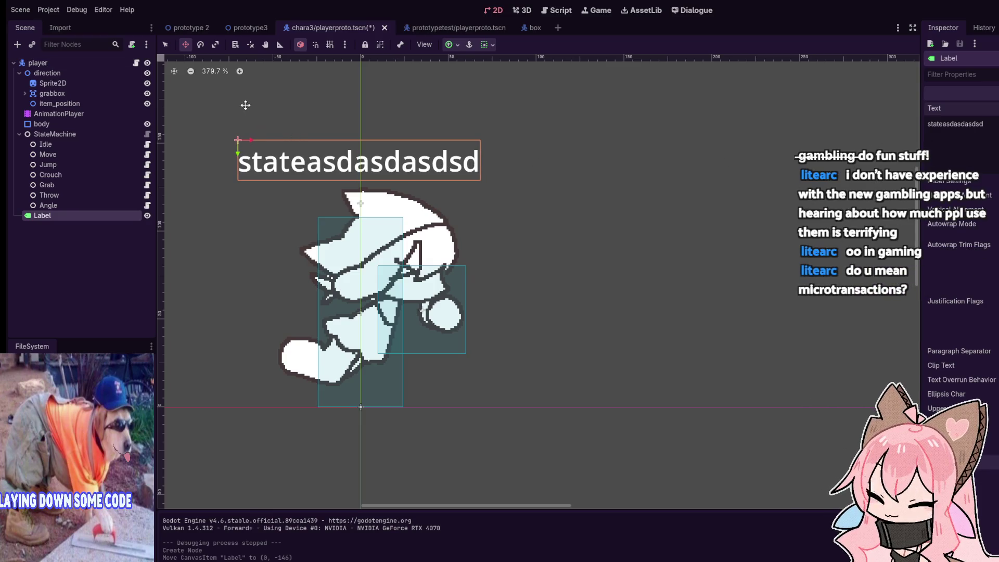
key("ctrl+a")
key("BackSpace")
key("ctrl+s")
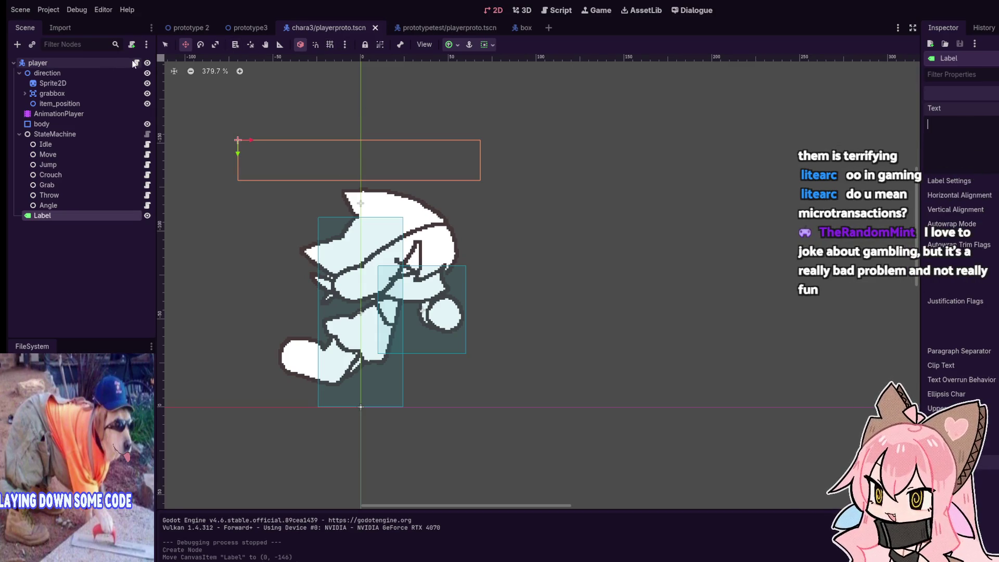
left_click_drag(247, 130, 252, 126)
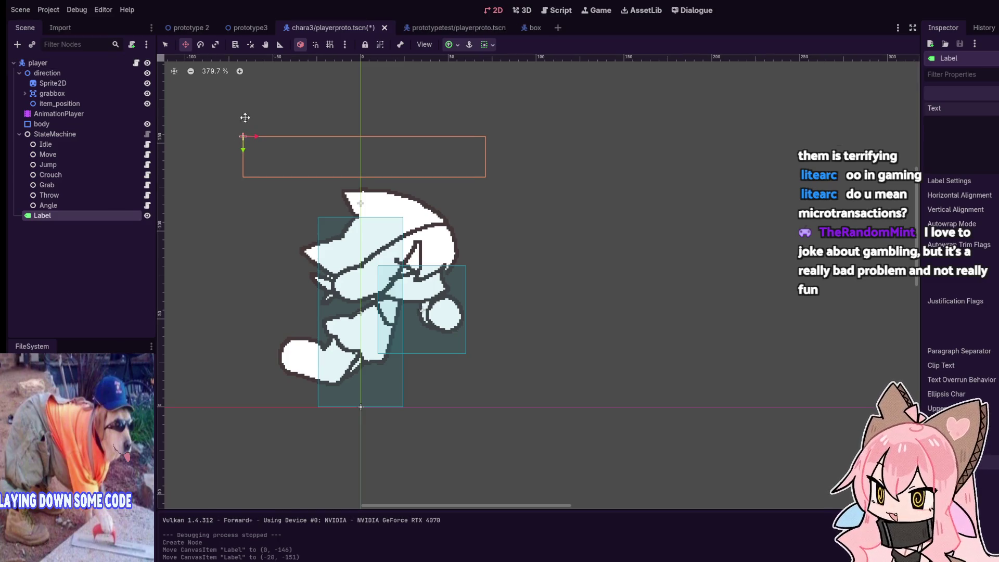
left_click(137, 63)
scroll(527, 308, "up", 15)
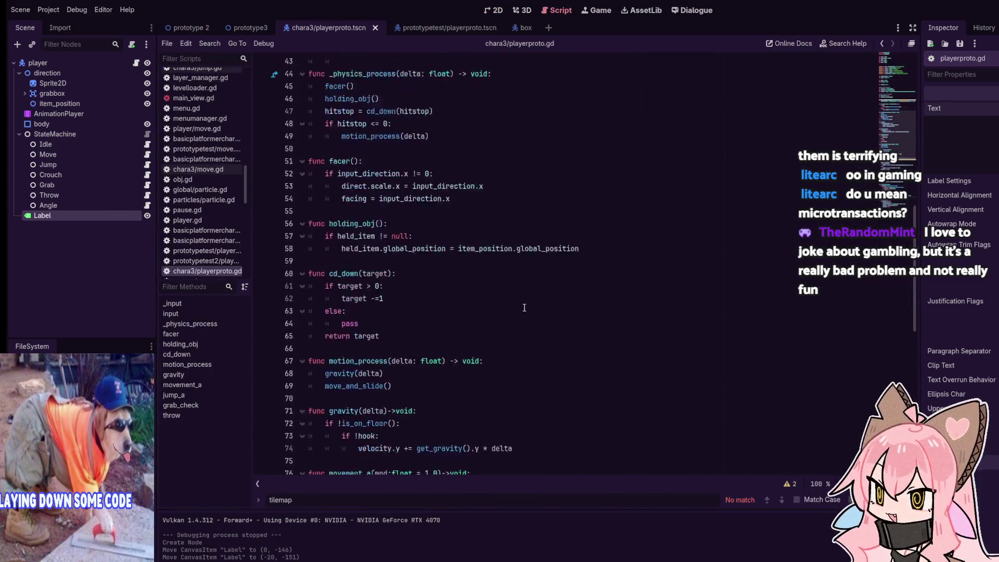
scroll(527, 307, "up", 1)
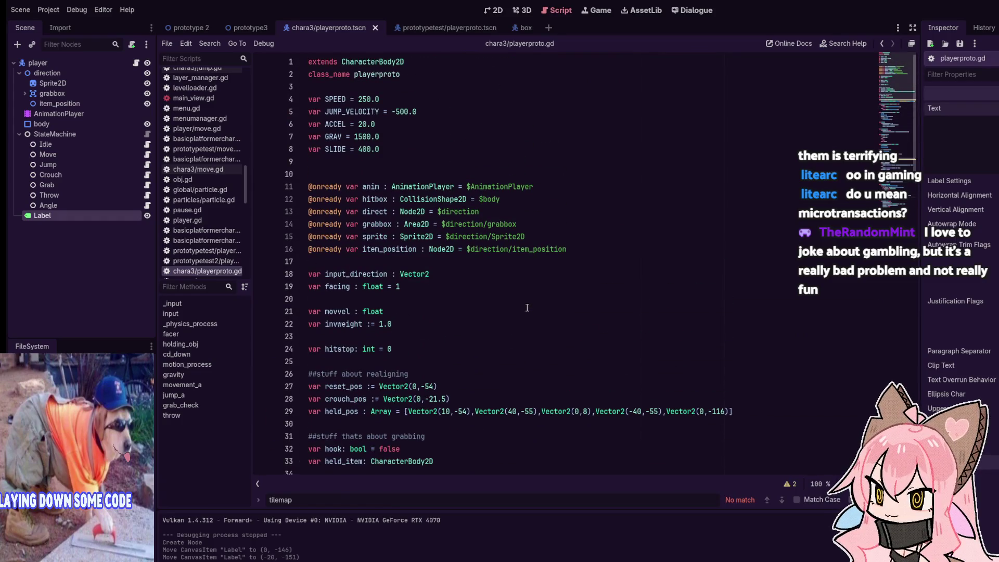
left_click(358, 173)
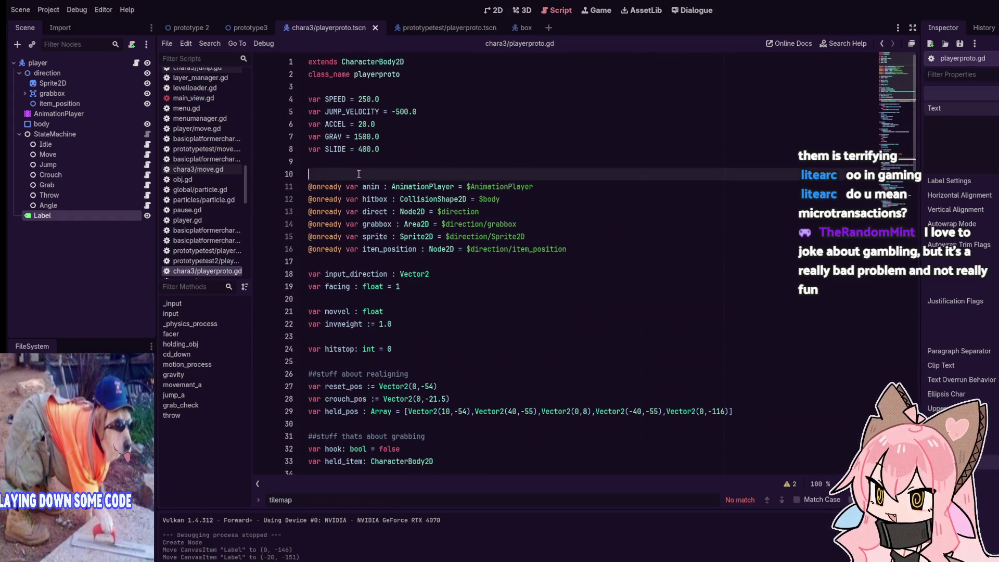
left_click(456, 261)
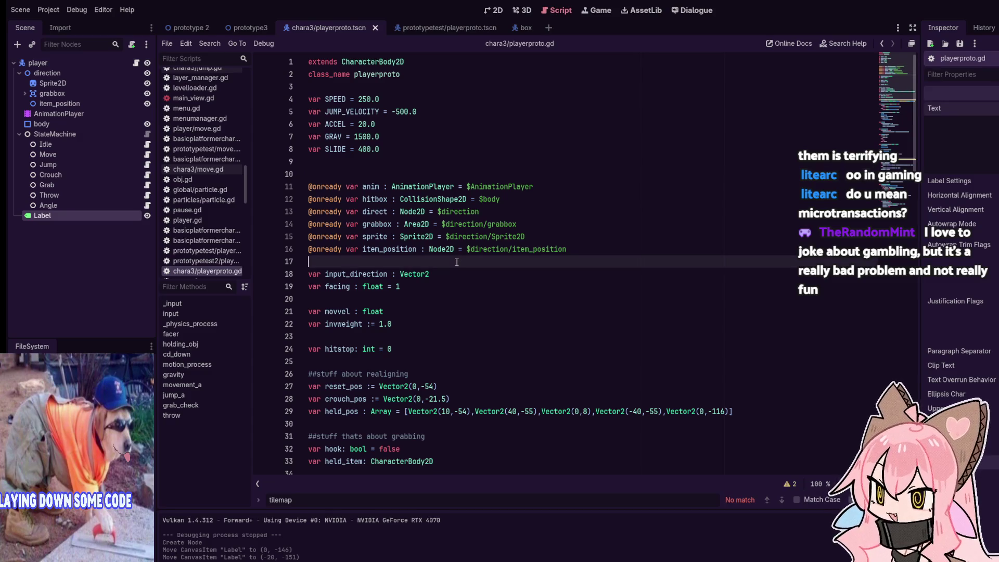
key("Return")
key("Up")
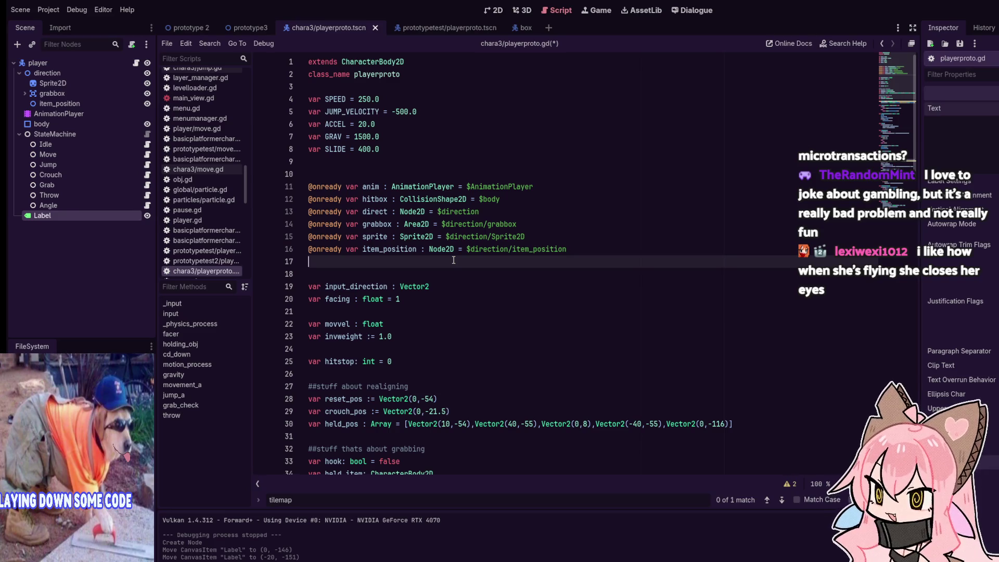
type("@onread")
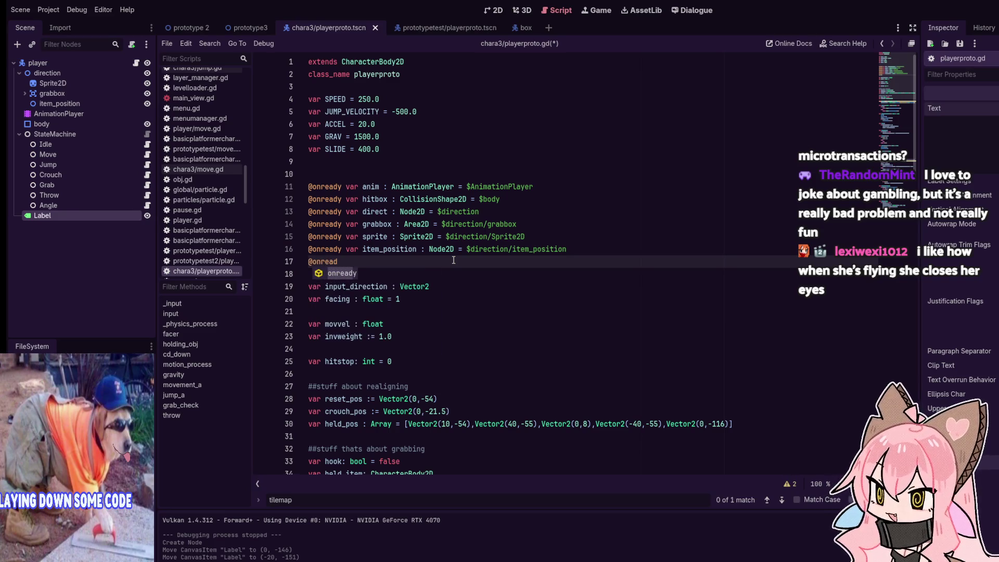
type("y var")
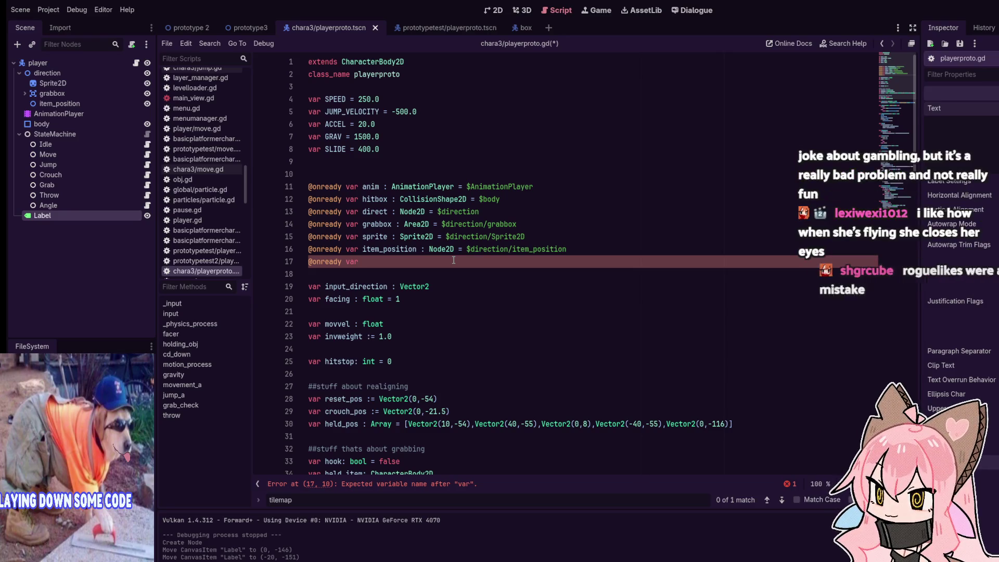
type("state : Stat")
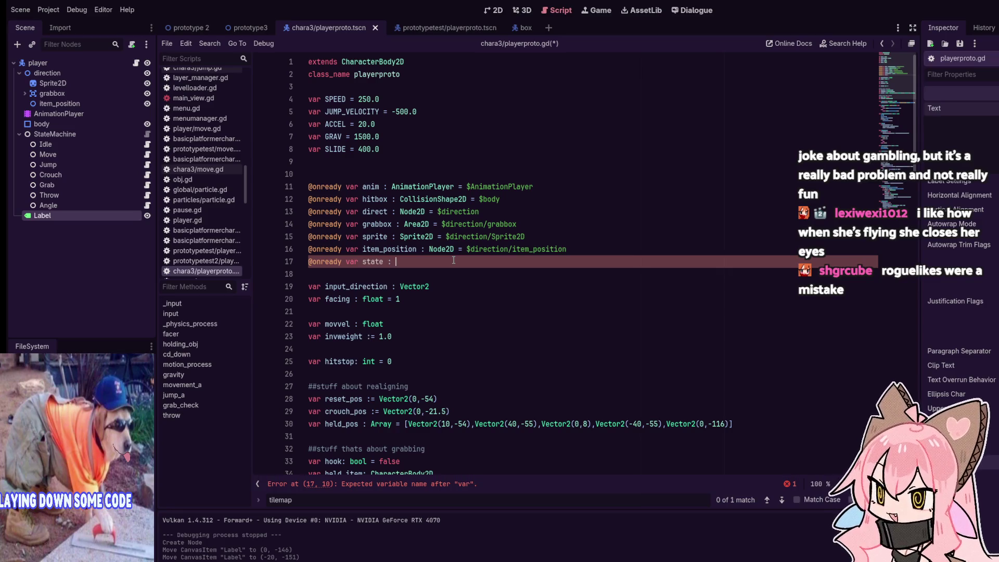
key("BackSpace")
key("BackSpace")
key("BackSpace")
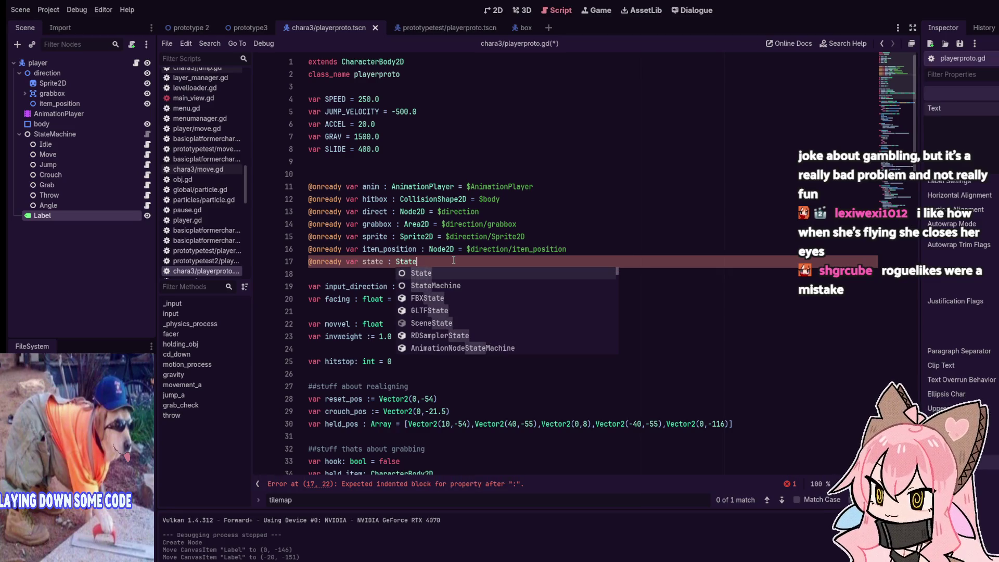
type("Label ")
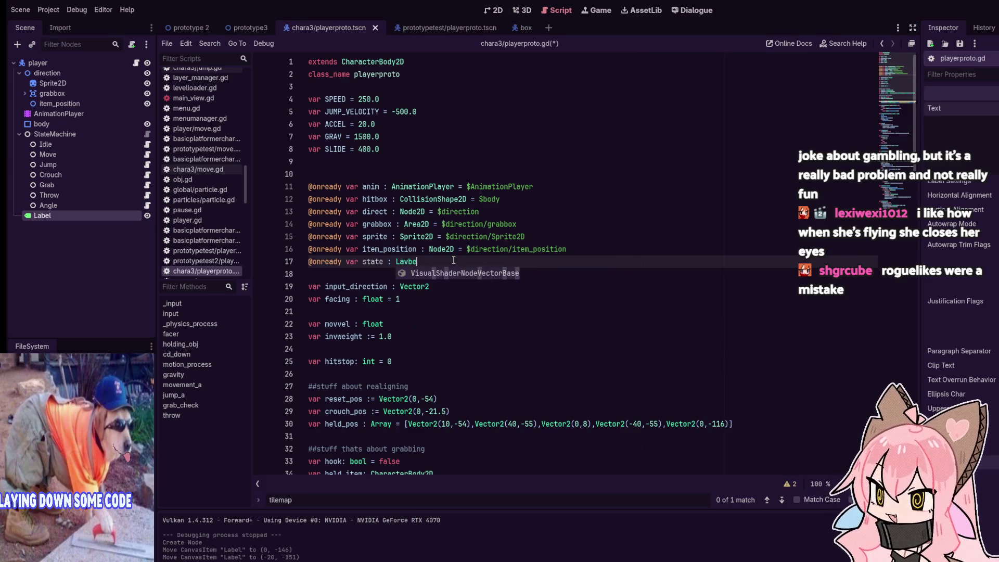
type("= $")
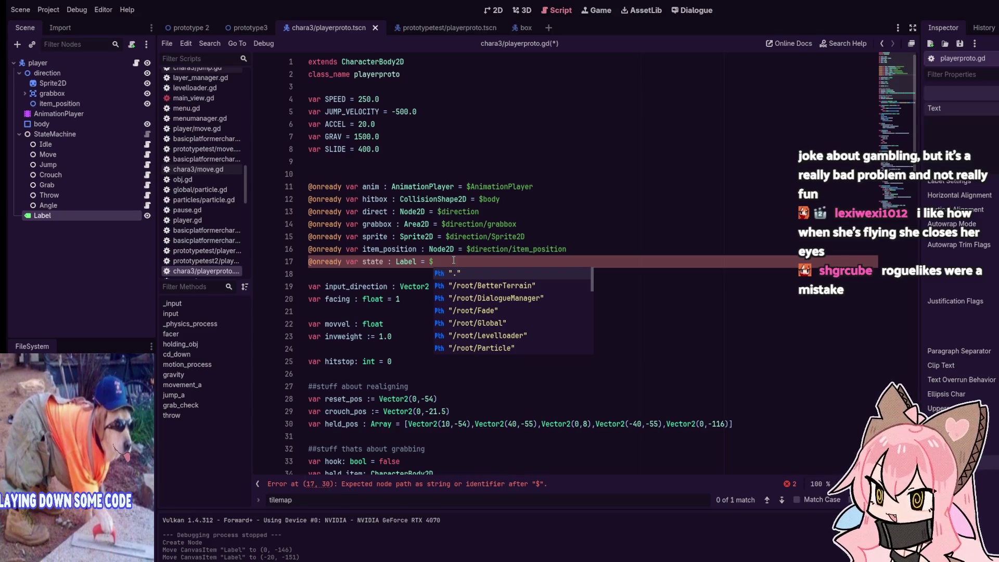
type("Label")
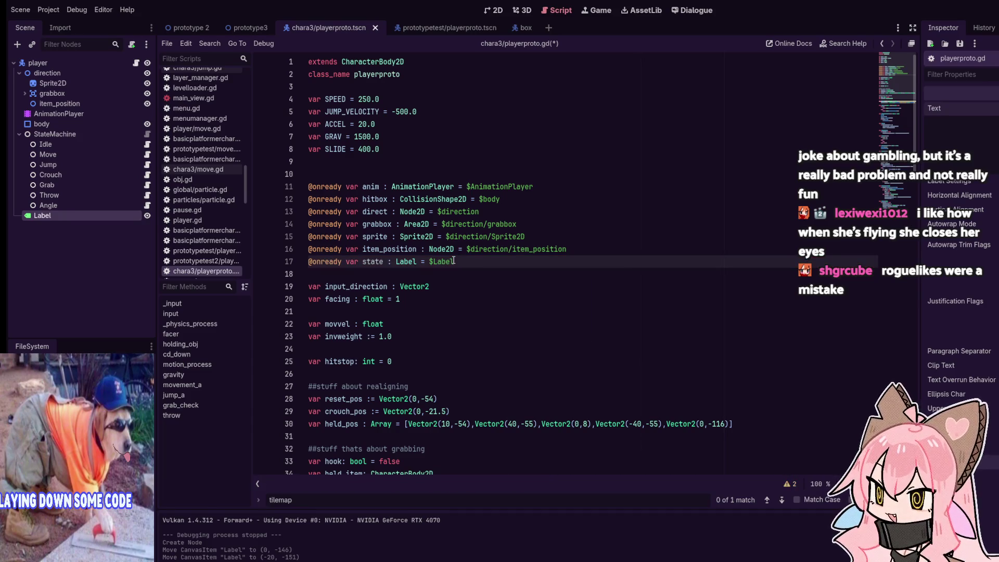
key("ctrl+s")
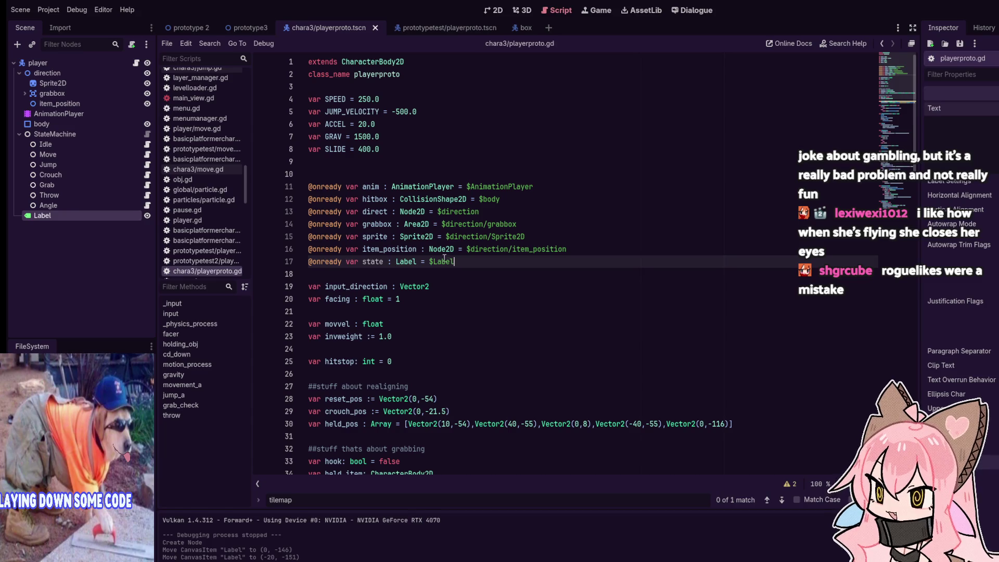
left_click_drag(386, 262, 363, 261)
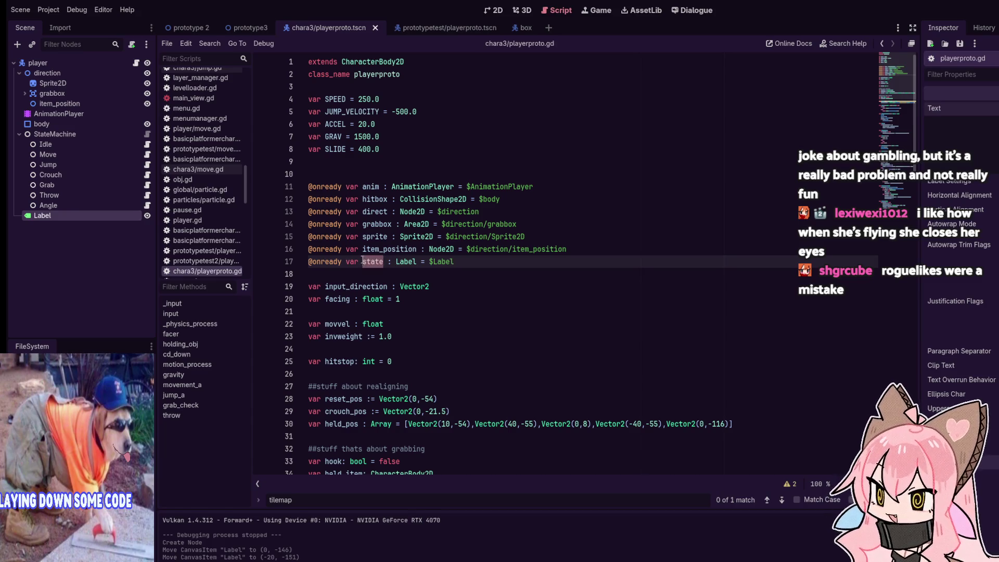
scroll(363, 261, "down", 5)
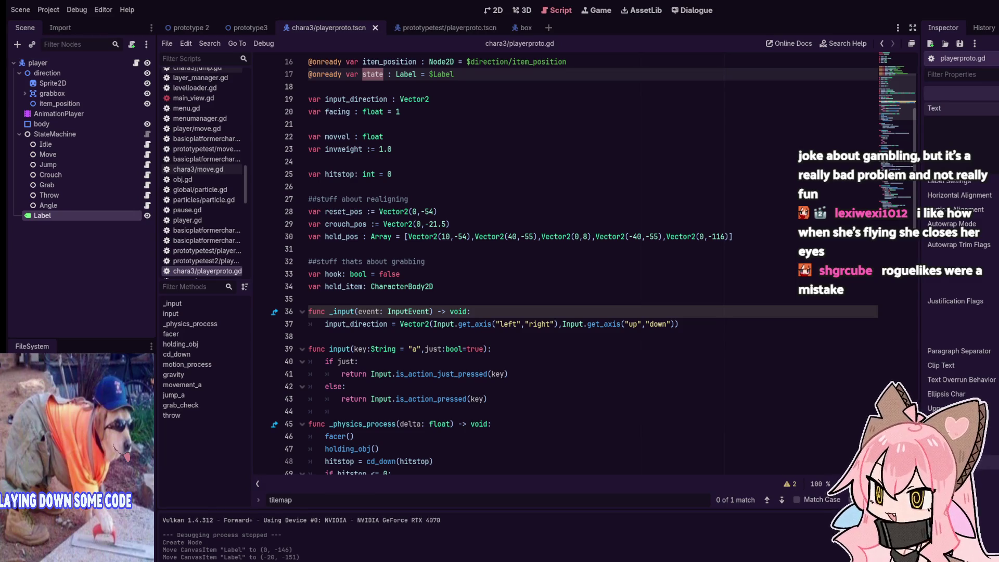
Start a state.text = StateMachine... assignment on a new line at the top of _physics_process
left_click(473, 324)
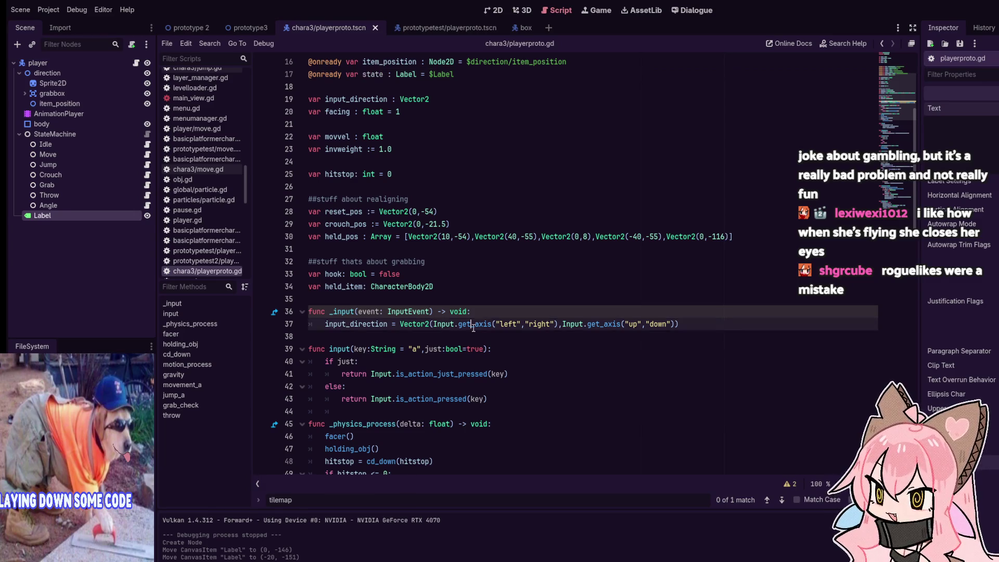
left_click(311, 302)
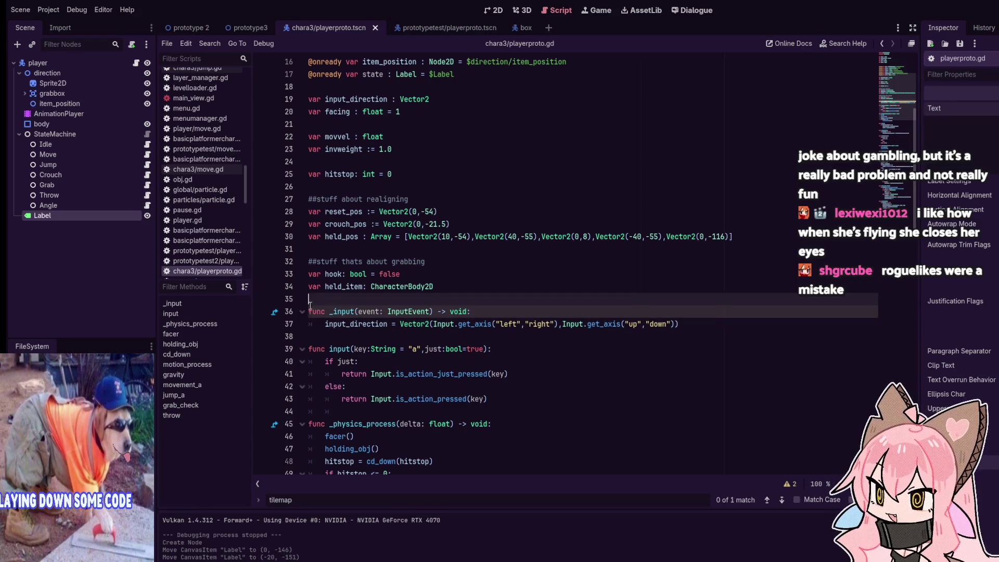
scroll(307, 313, "up", 2)
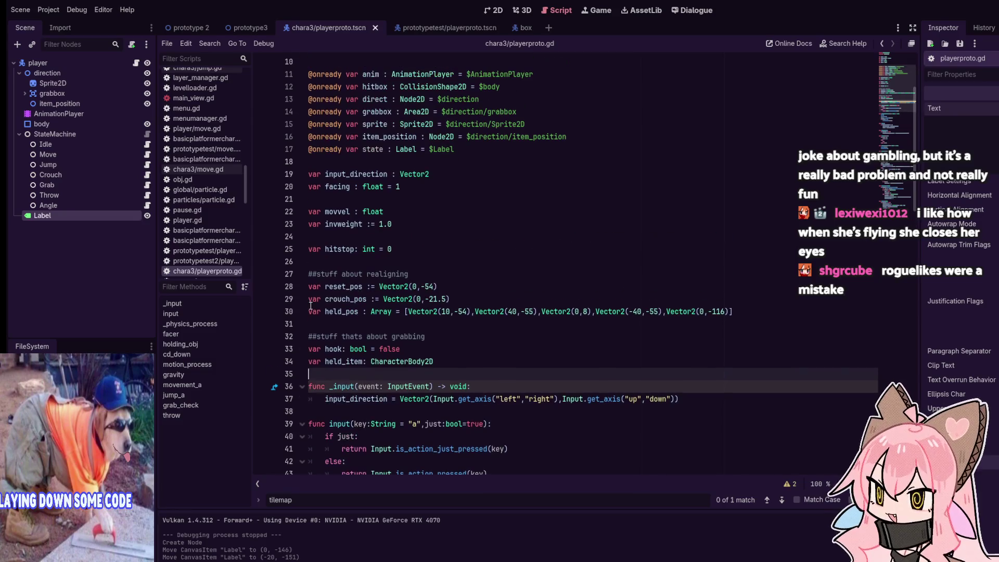
scroll(378, 164, "down", 11)
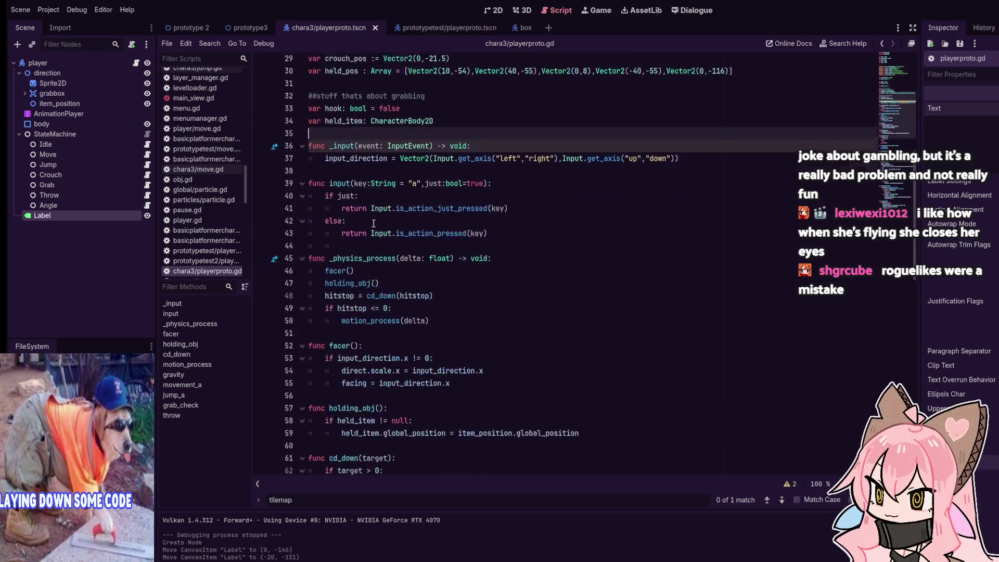
scroll(530, 164, "up", 2)
left_click(530, 164)
key("Return")
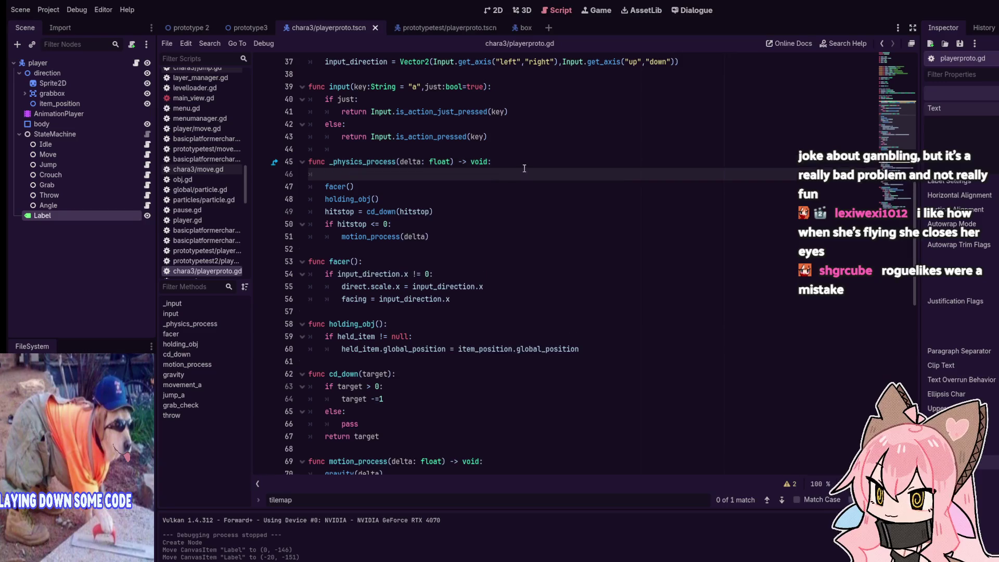
type("state")
scroll(500, 167, "up", 6)
type(".text = State")
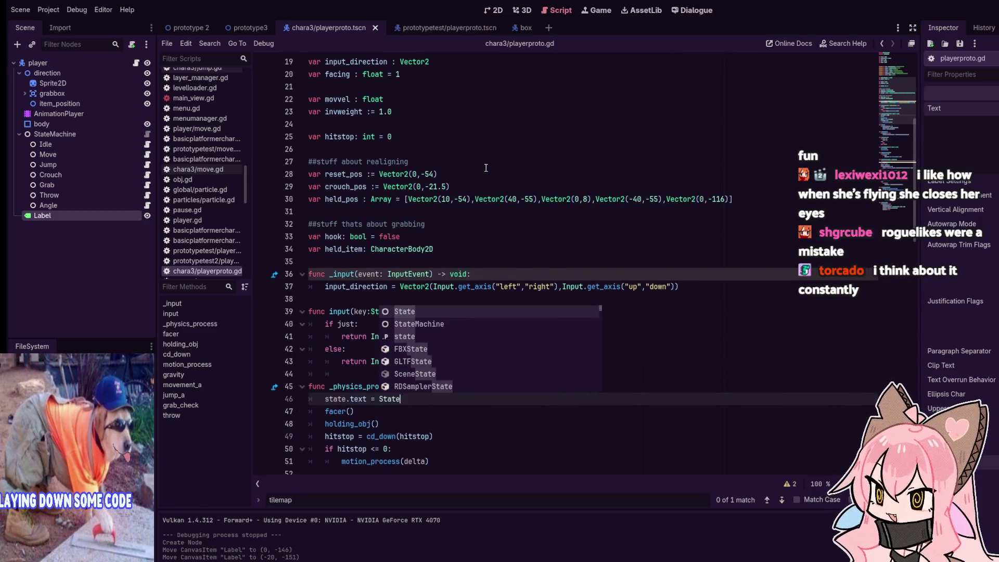
key("Down")
key("Return")
type(".cur")
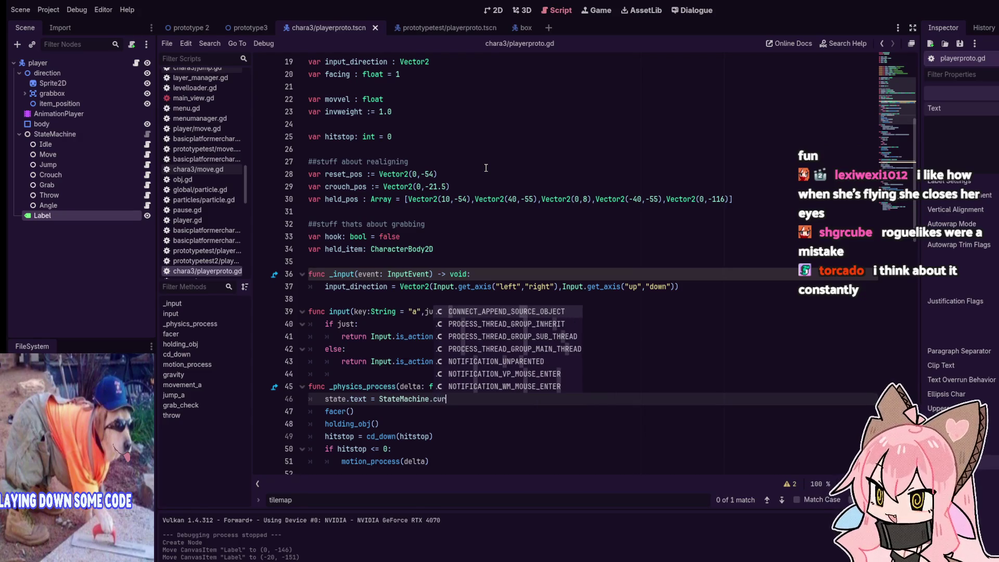
type("r")
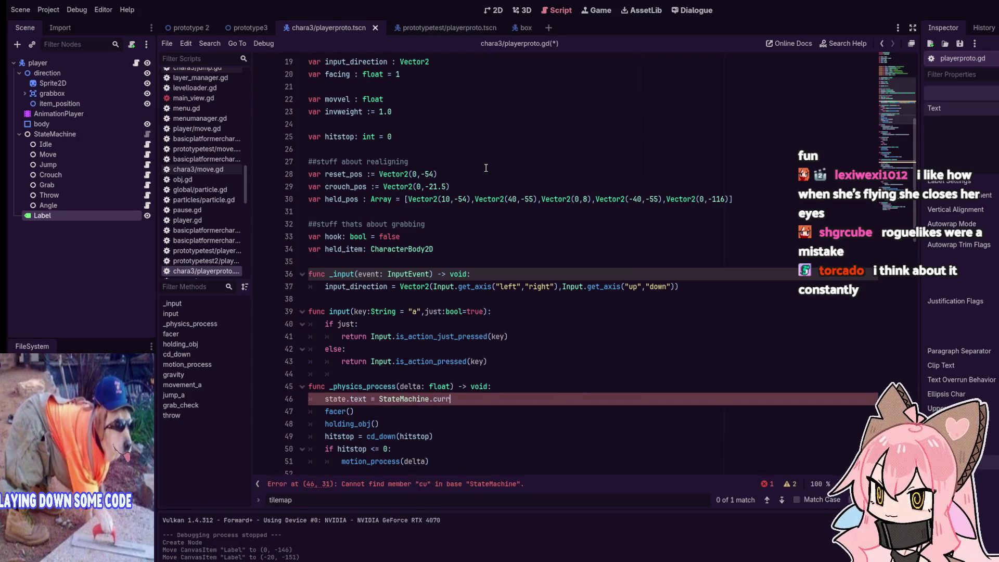
key("BackSpace")
key("BackSpace")
key("BackSpace")
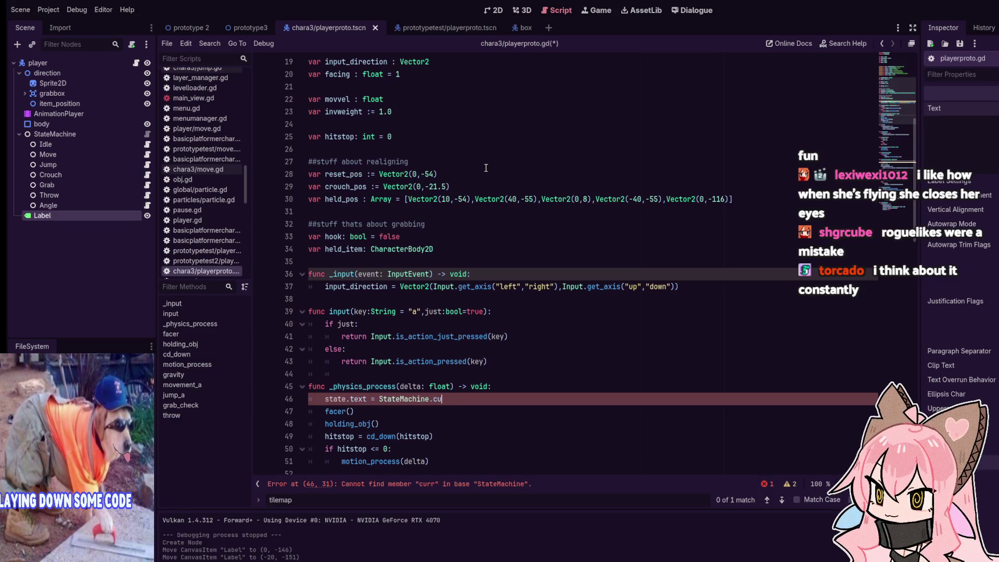
scroll(486, 167, "up", 3)
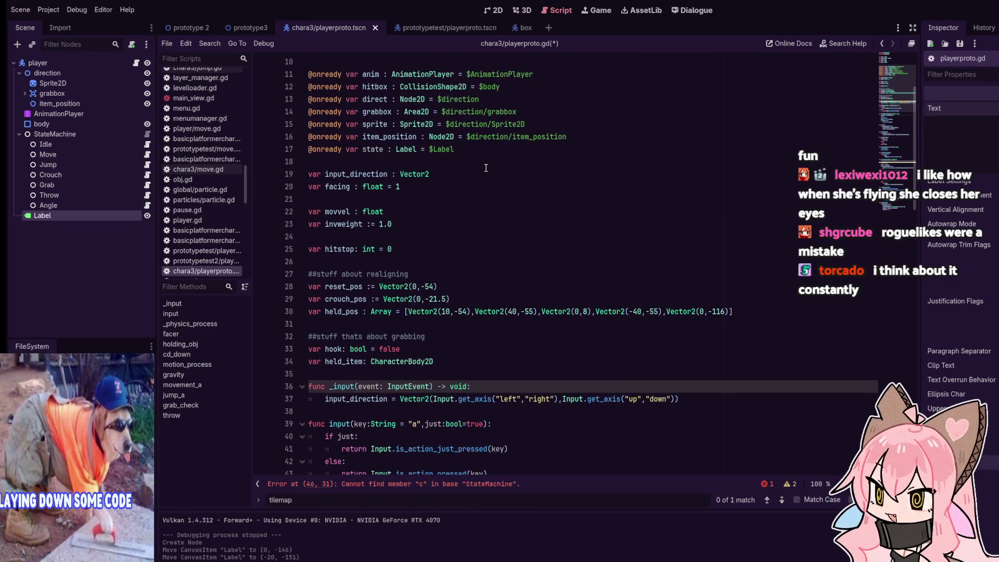
left_click(489, 153)
key("Return")
type("@onrea")
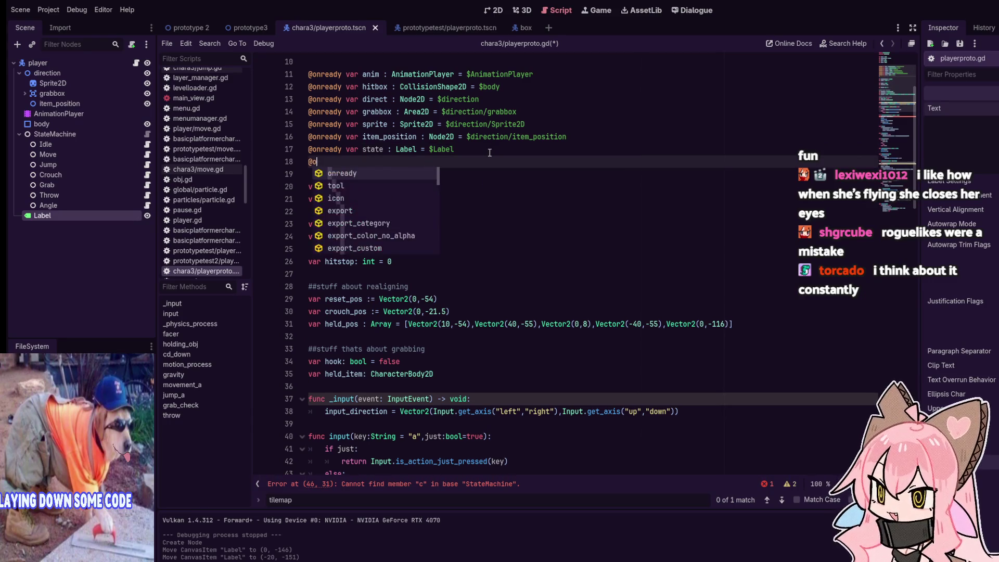
type("dy var state")
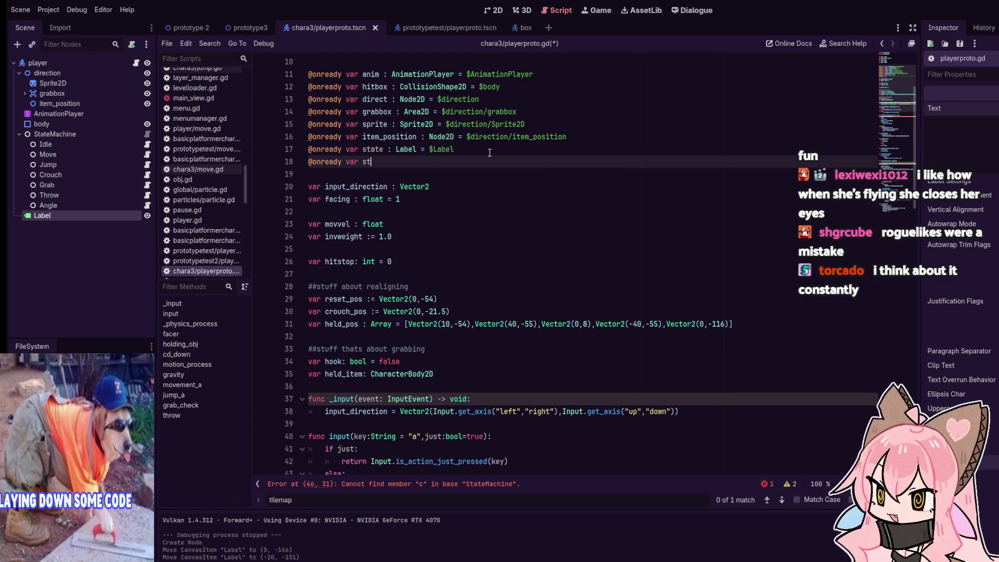
type("_machine :")
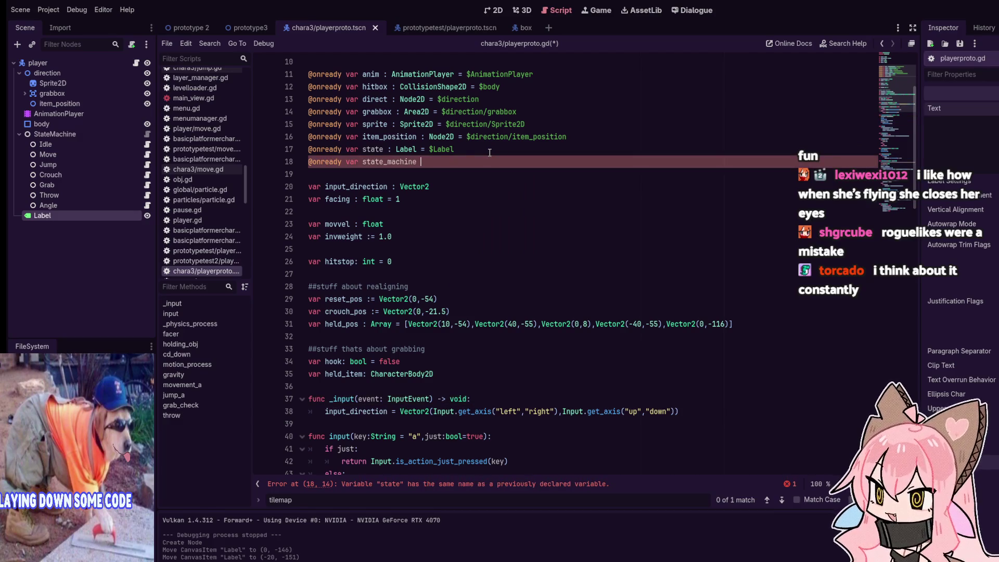
type(" StateMachine = $state")
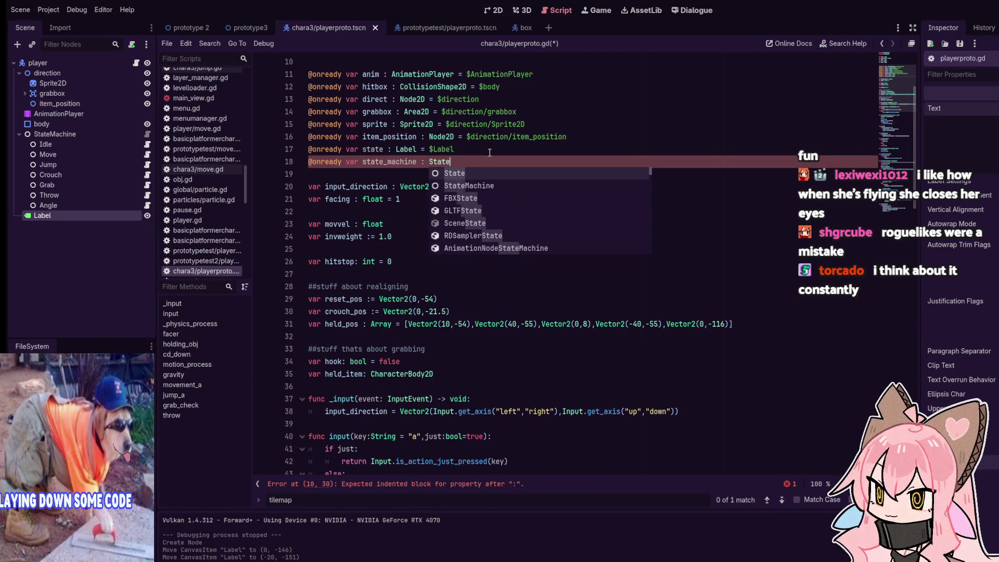
key("Return")
type("= $State")
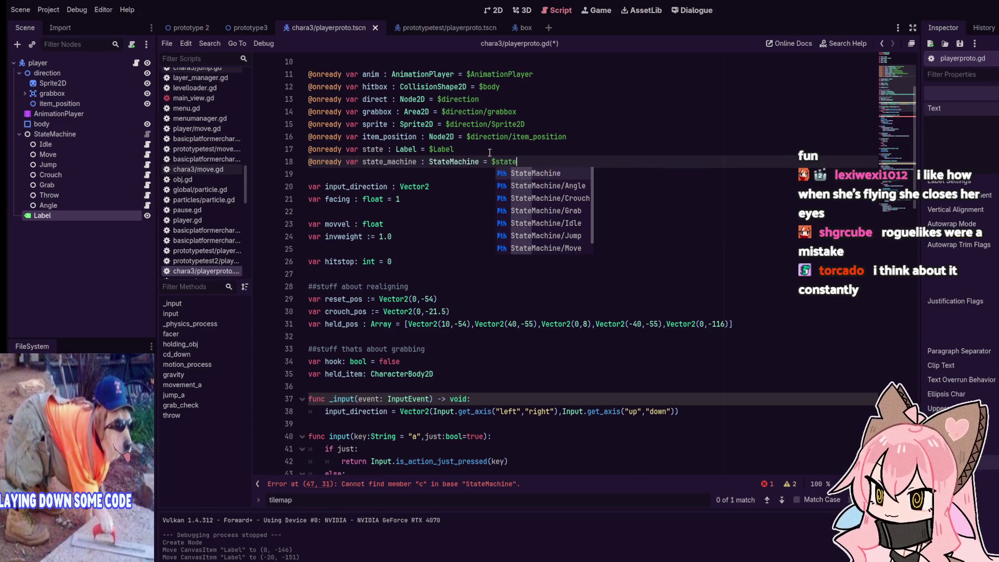
key("Return")
Set line 47 to state.text = state_machine.current_state and save the script
scroll(490, 152, "down", 4)
left_click(445, 374)
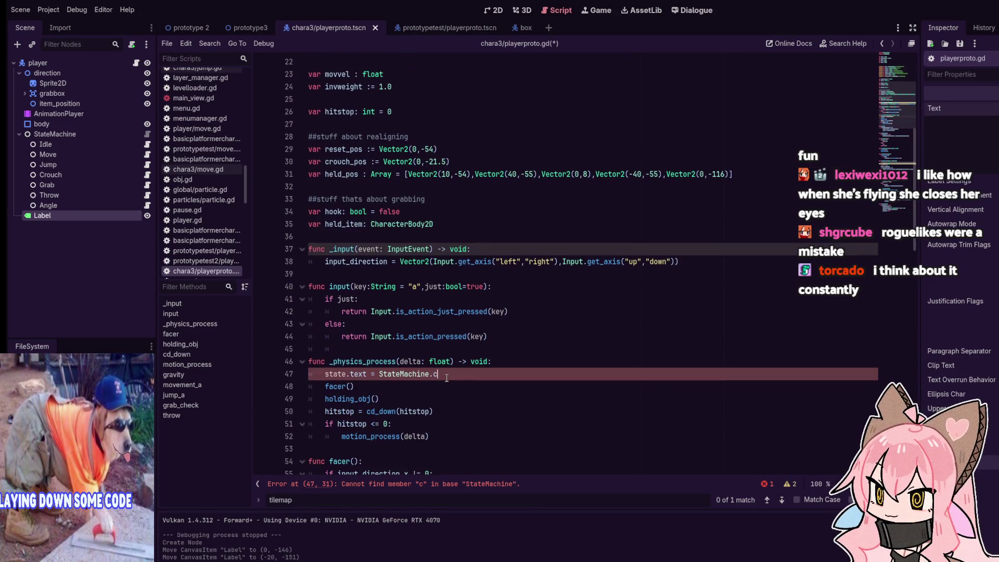
scroll(445, 371, "up", 1)
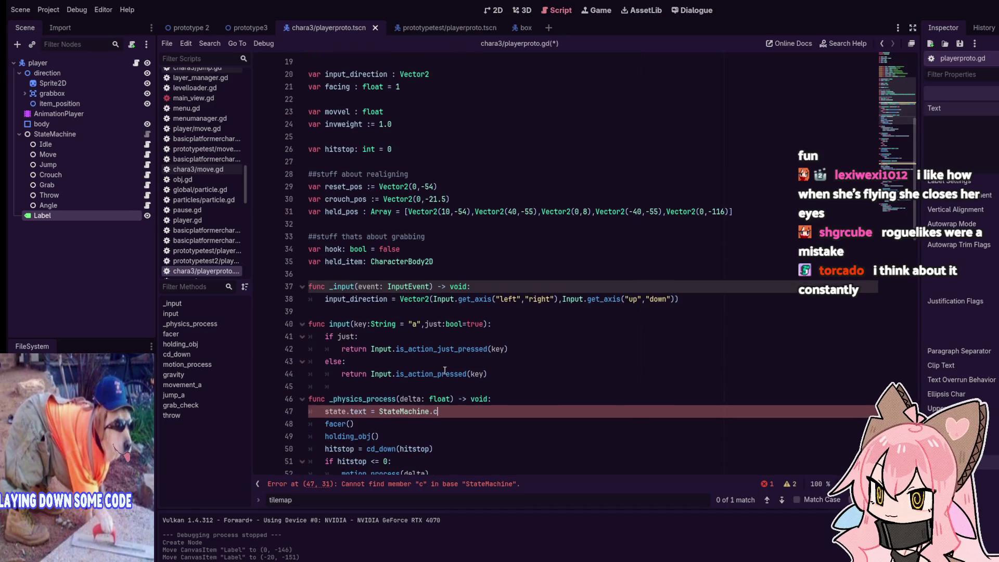
key("BackSpace")
type("state_m")
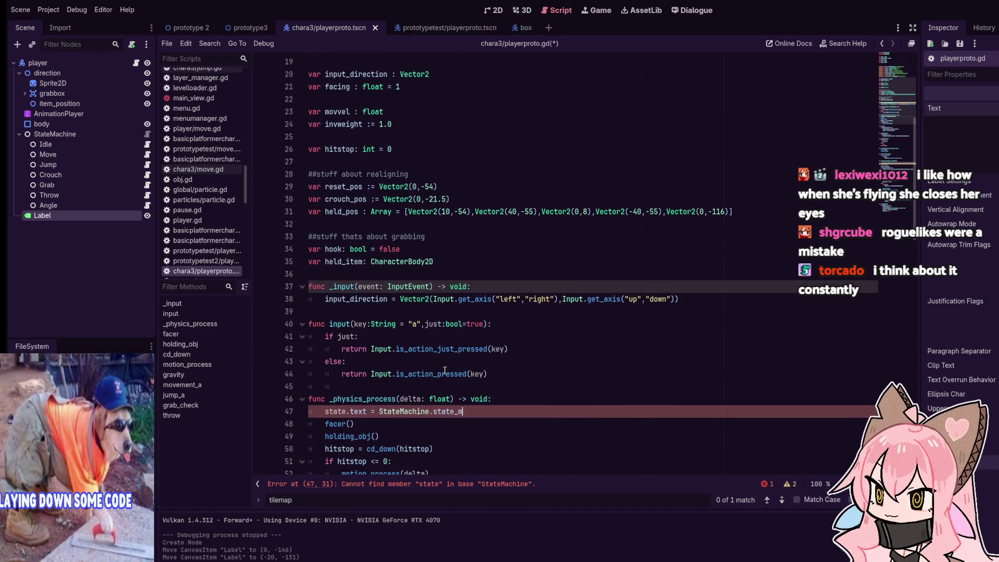
key("BackSpace")
key("BackSpace")
key("BackSpace")
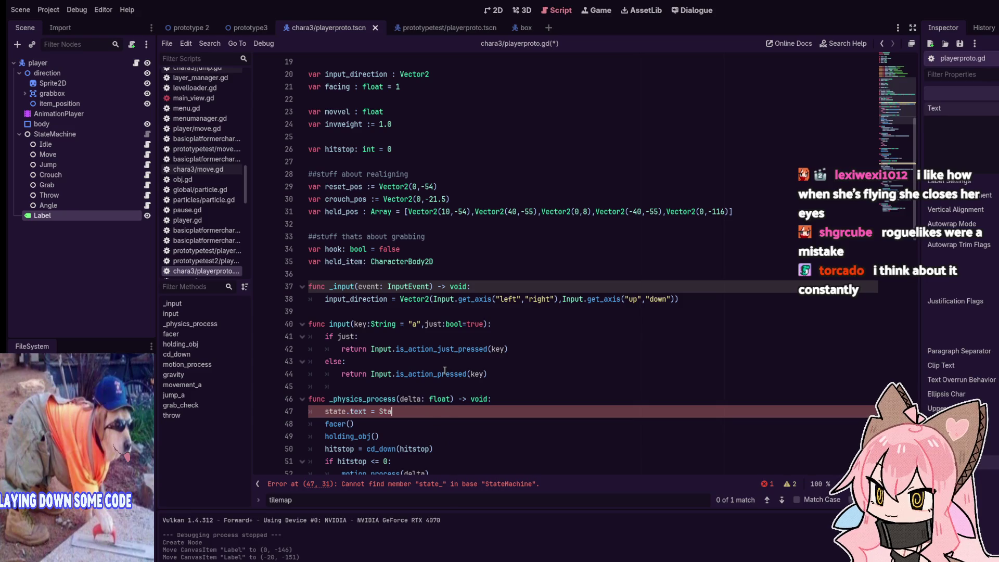
type("state")
key("Down")
key("Return")
type(".cur")
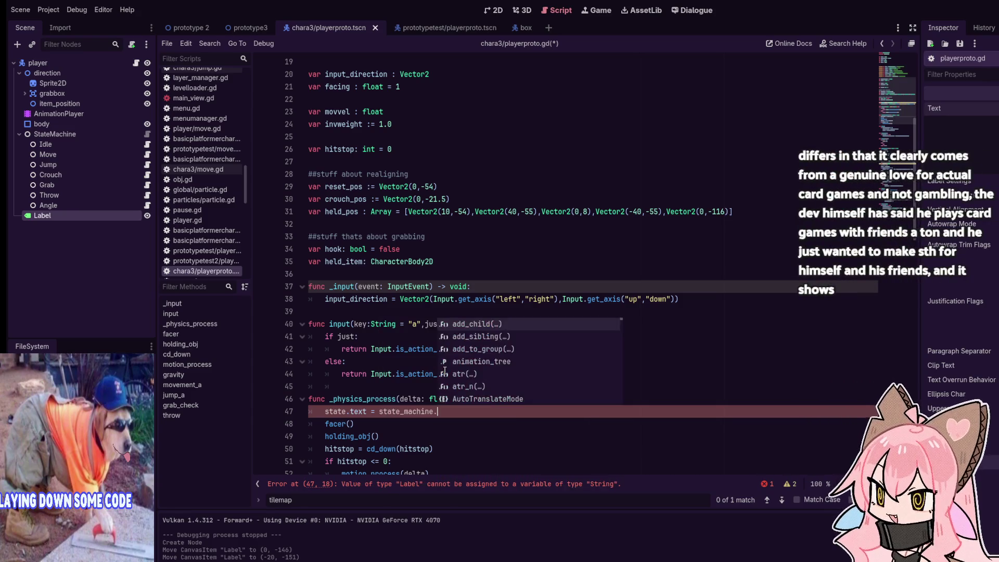
key("Return")
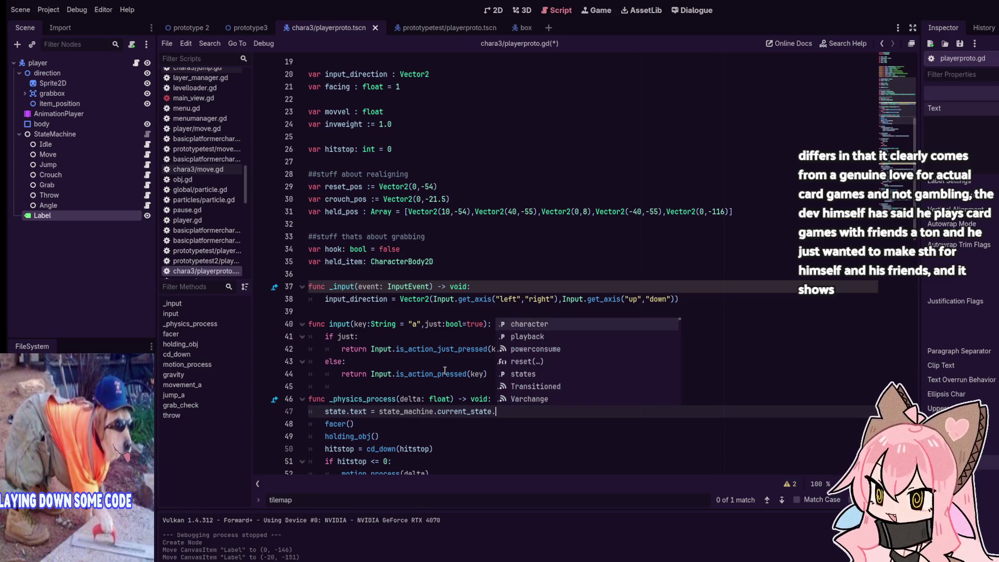
key("ctrl+s")
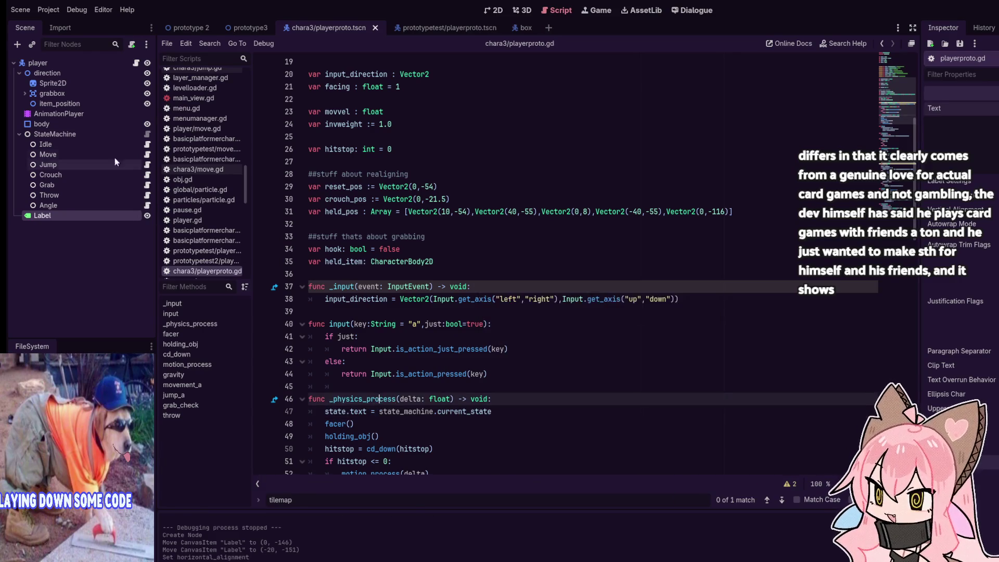
Check the StateMachine node's properties, then append .name to current_state on line 47
left_click(106, 136)
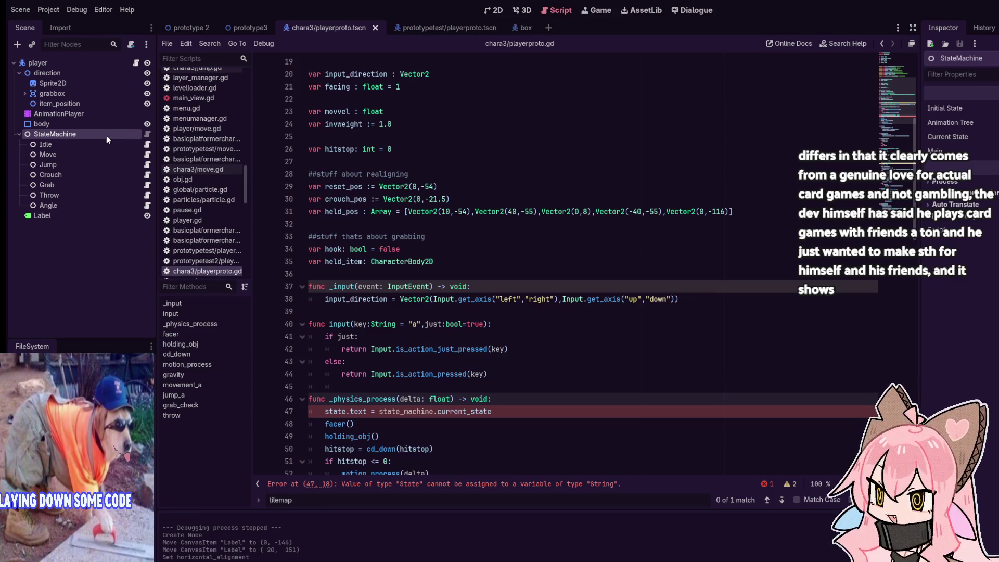
left_click(364, 336)
left_click(379, 412)
type("nae")
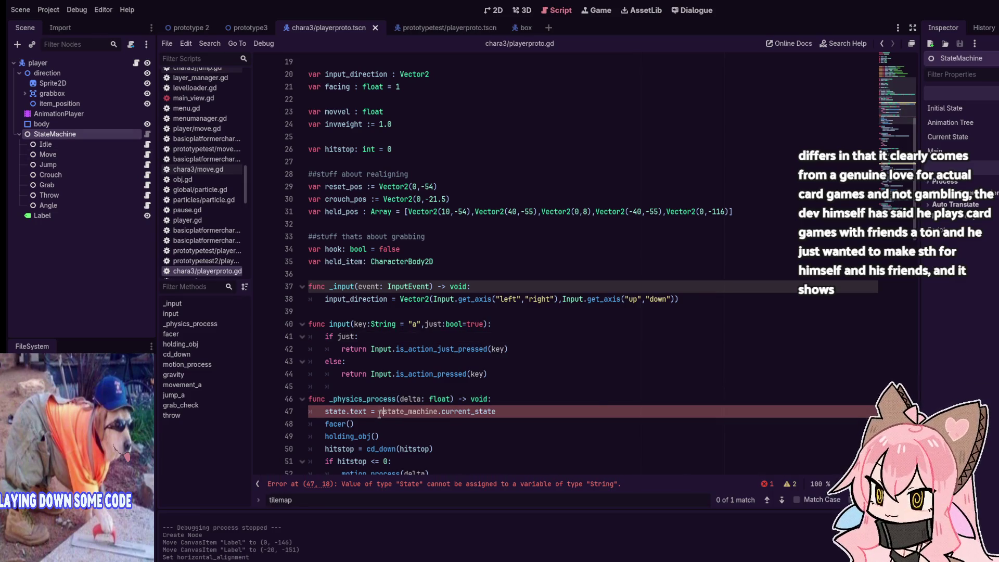
key("BackSpace")
key("BackSpace")
key("BackSpace")
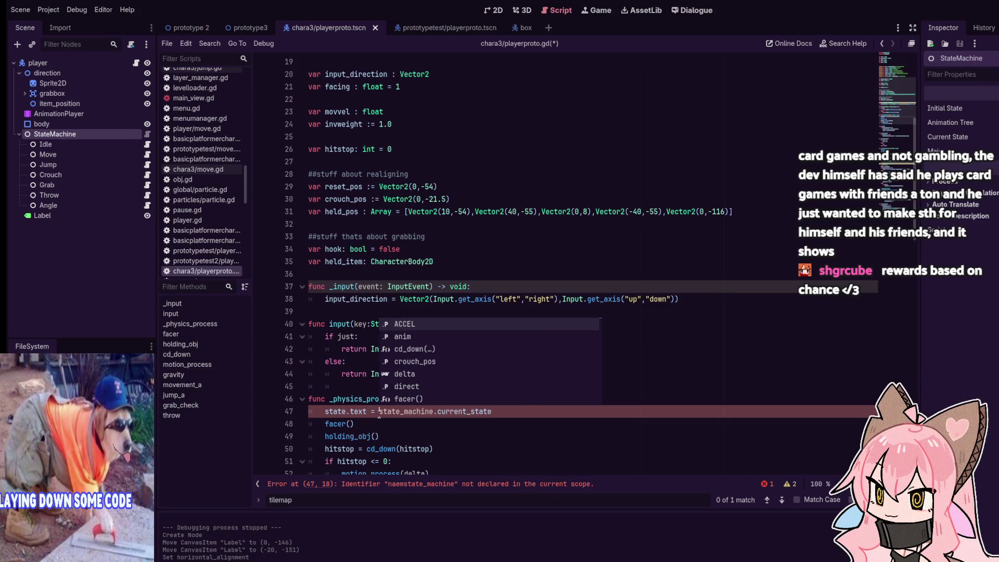
left_click(702, 411)
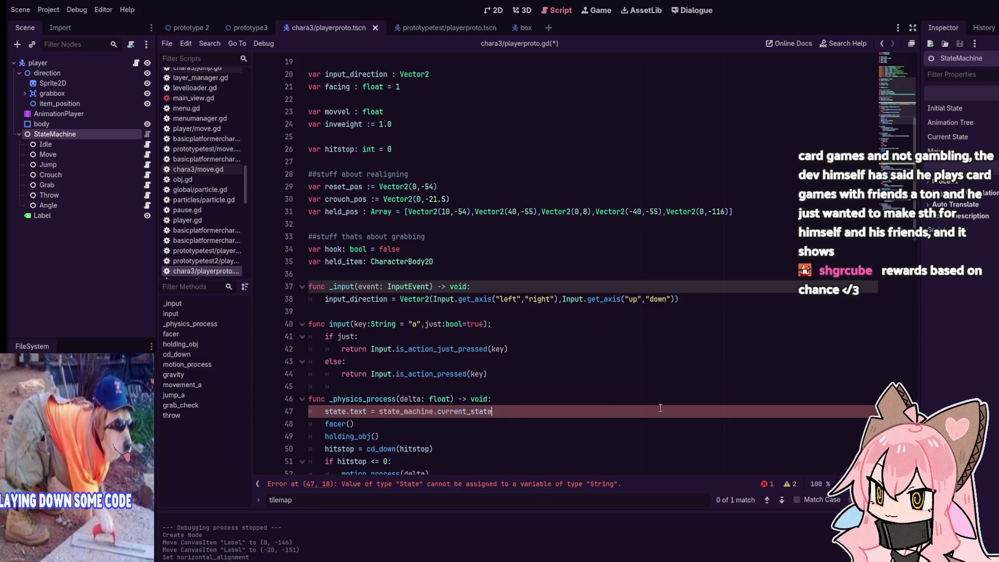
type(".name")
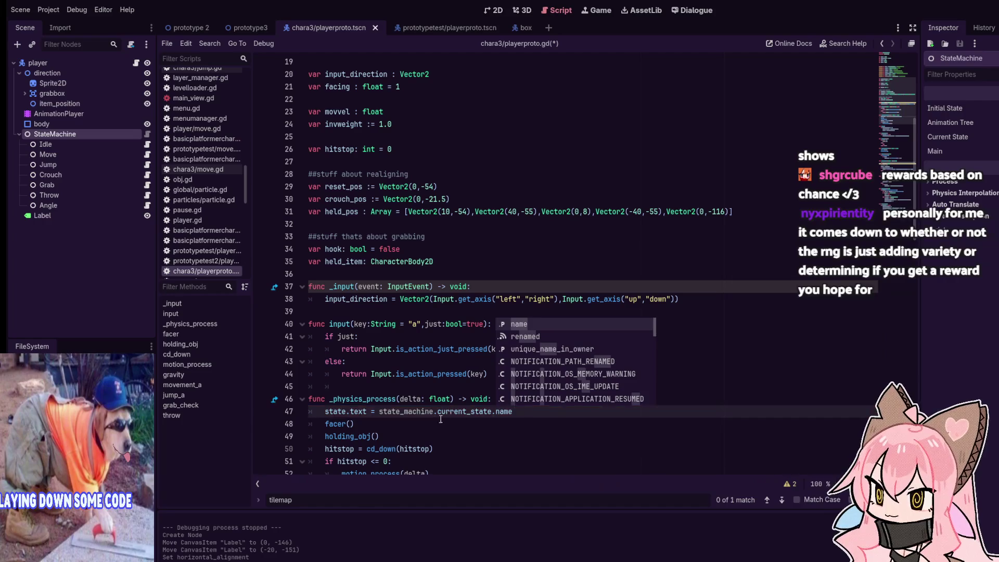
Wrap the state name in str() and prefix it with "state: " +
left_click(380, 410)
type("(")
key("End")
type(")")
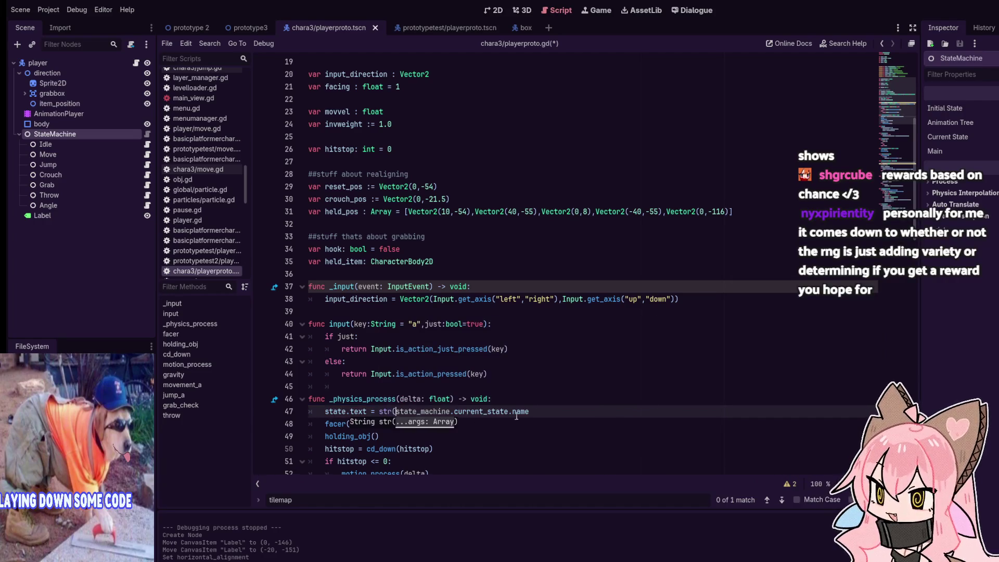
left_click(561, 324)
key("ctrl+s")
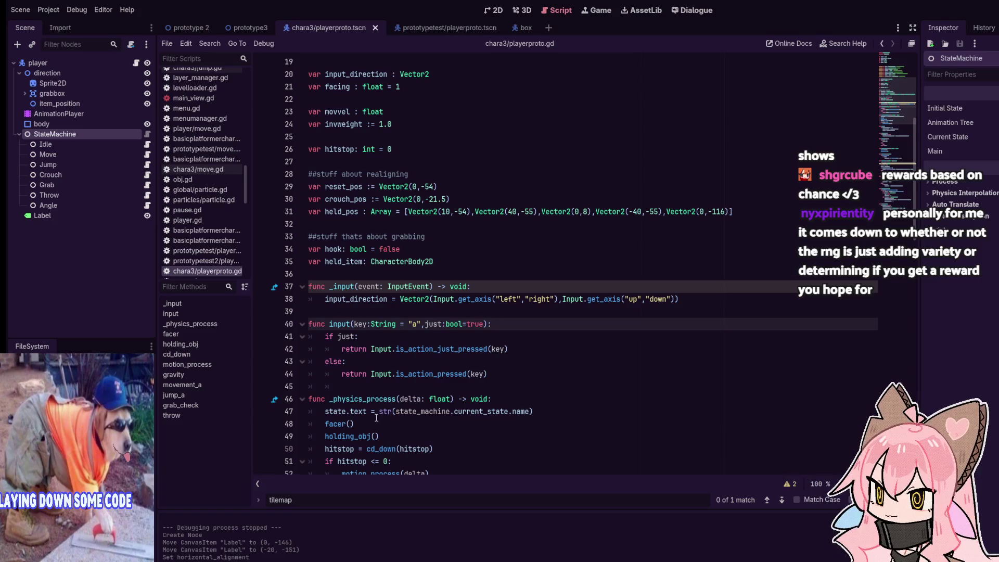
left_click(380, 412)
type("\"state: \"")
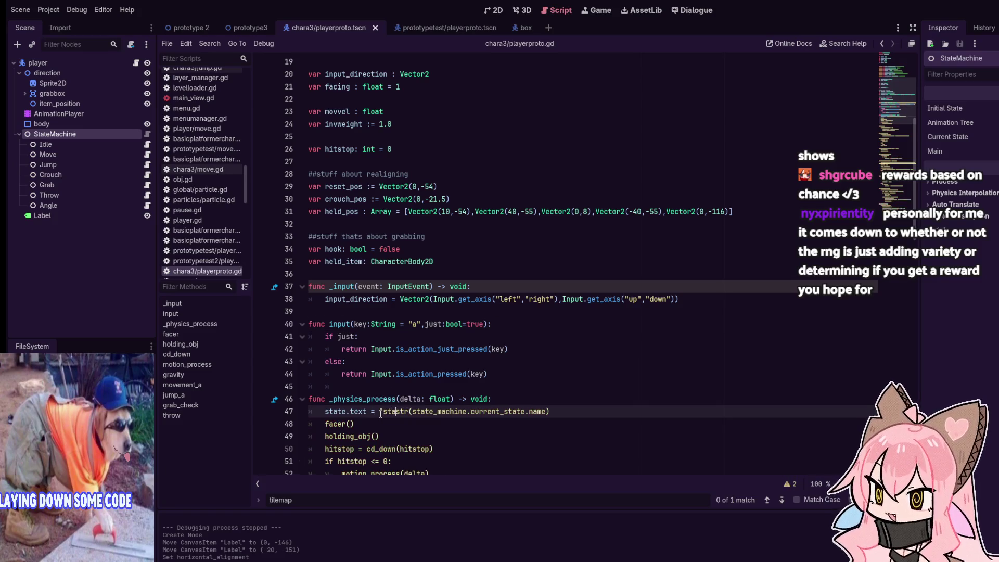
type(" +")
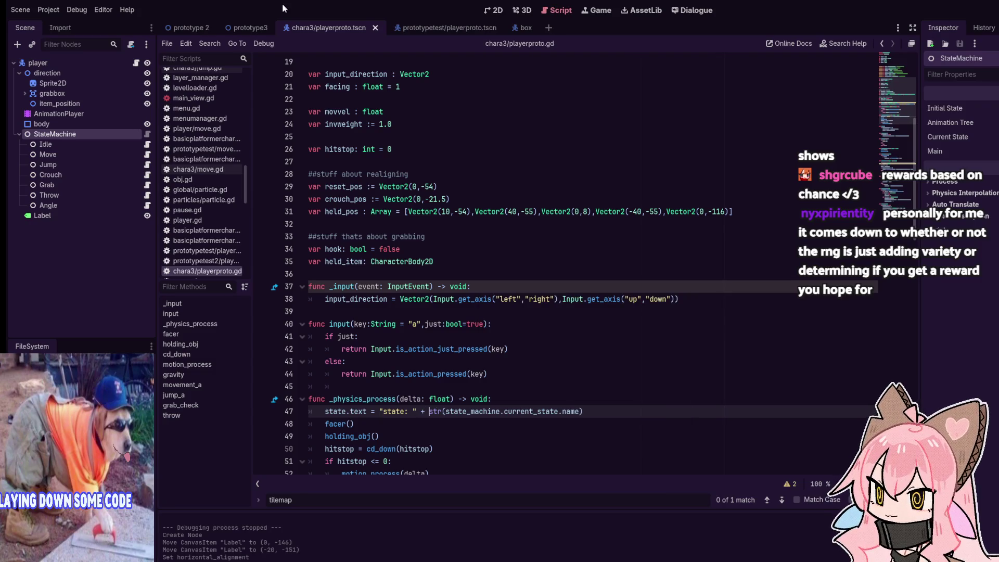
left_click(252, 28)
Run the game, walk right and lift the box to watch the state label, then stop
key("F5")
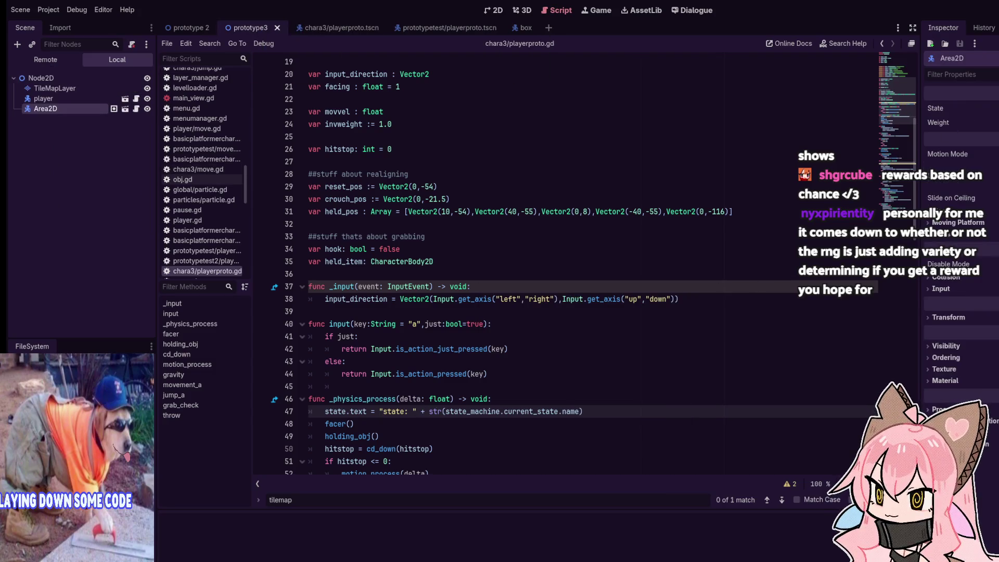
key("Right")
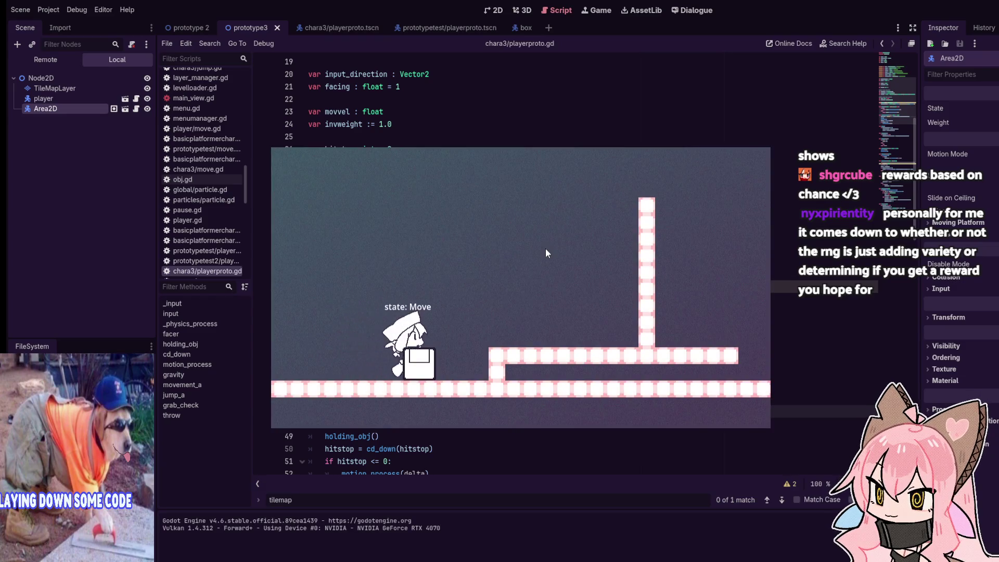
key("Left")
key("Up")
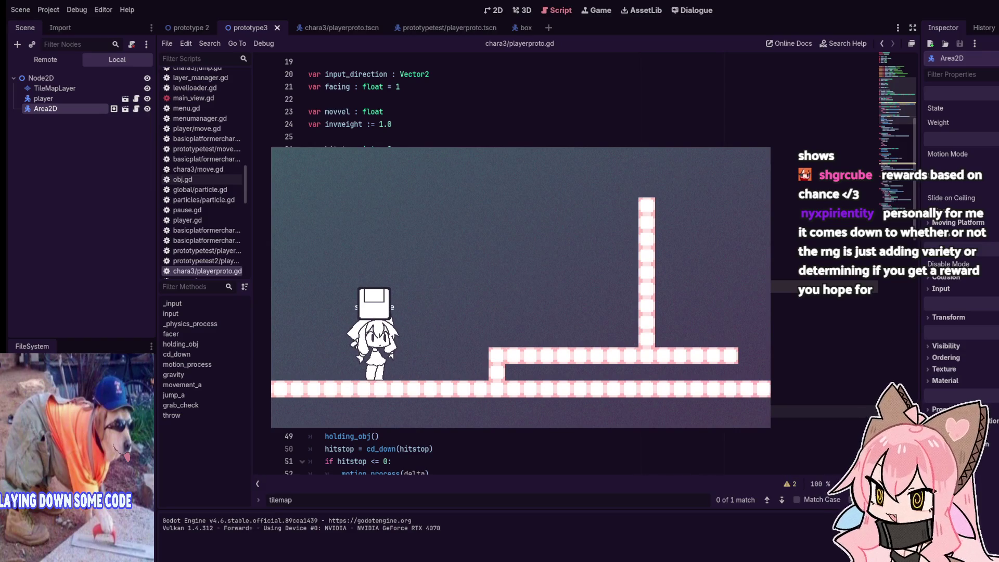
key("F8")
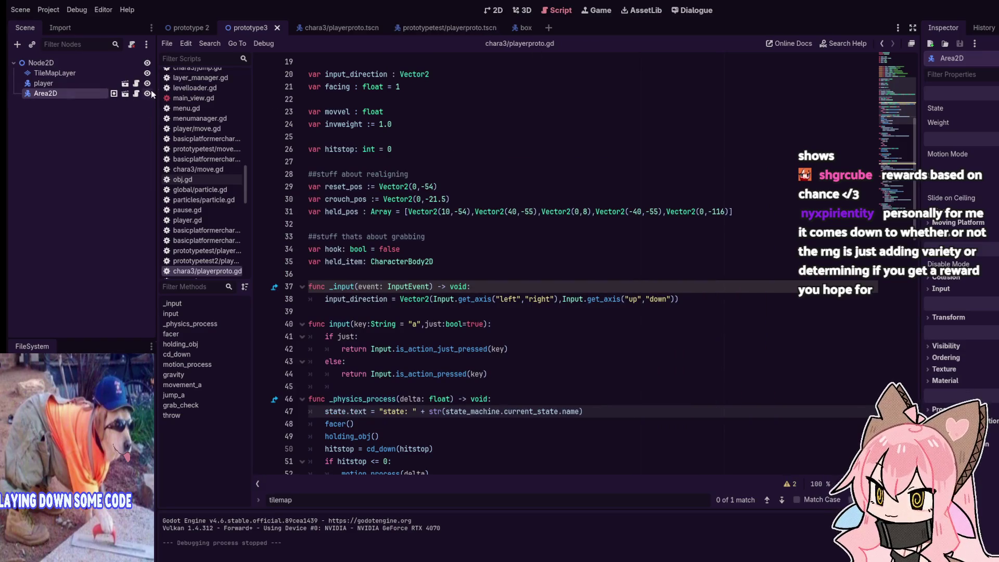
left_click(333, 27)
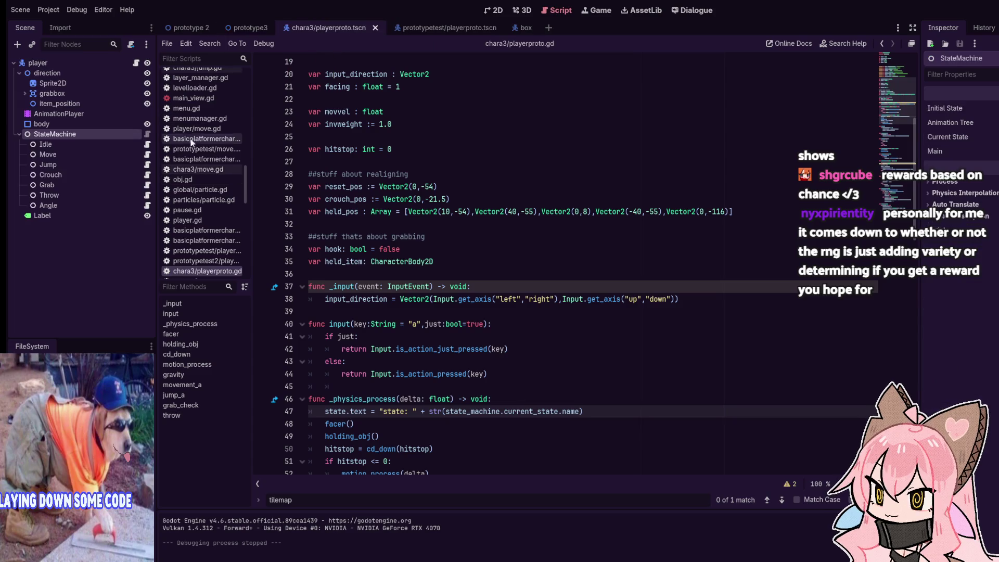
Open grab.gd and look over the player.input("s",false) check on line 18
left_click(147, 184)
left_click(501, 274)
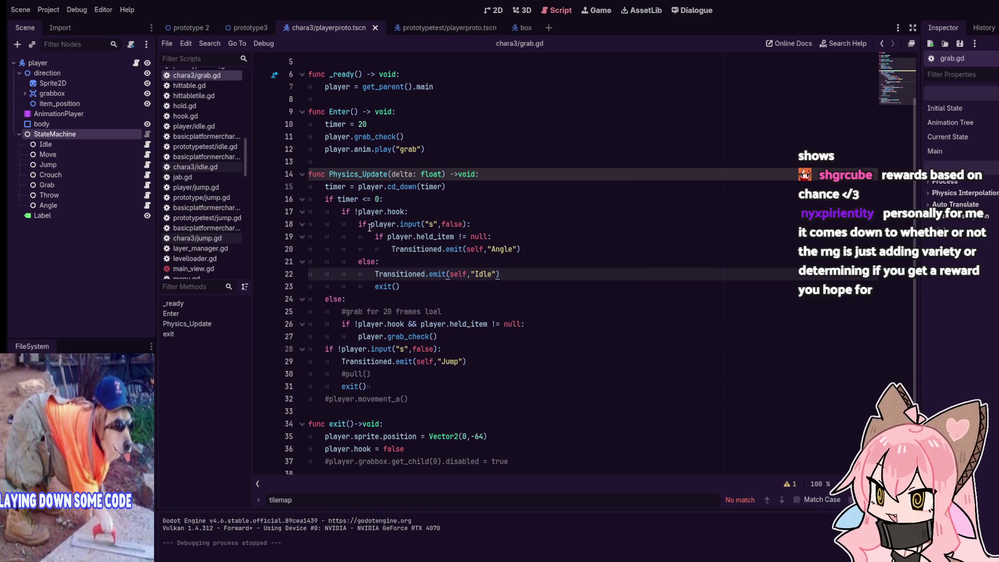
left_click_drag(371, 224, 467, 224)
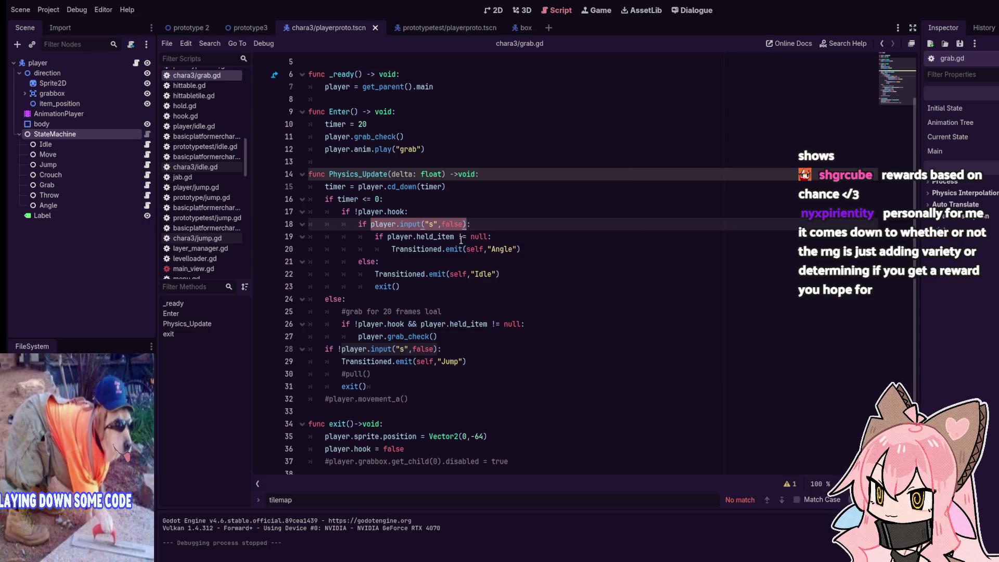
left_click(450, 212)
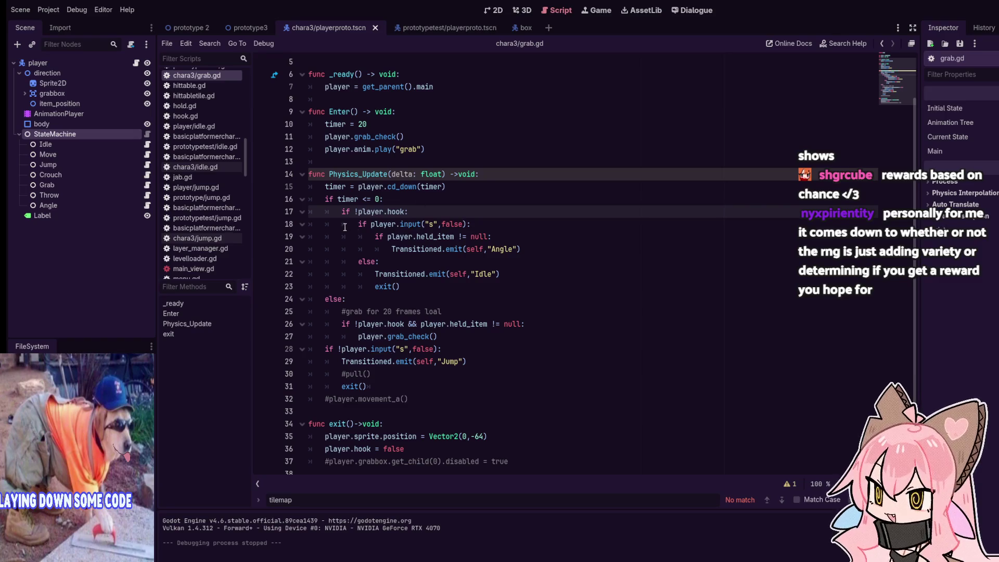
left_click_drag(371, 225, 468, 225)
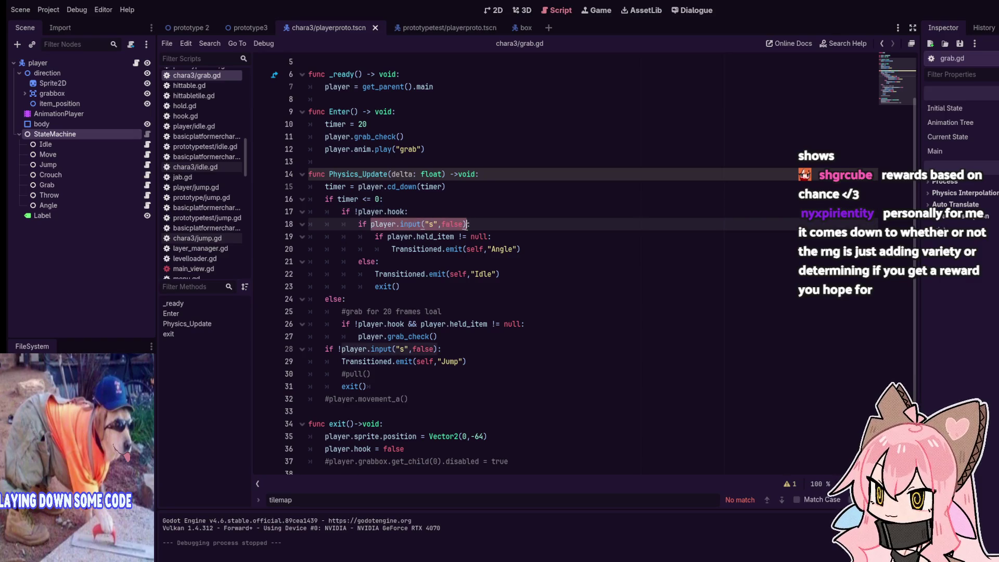
left_click(462, 215)
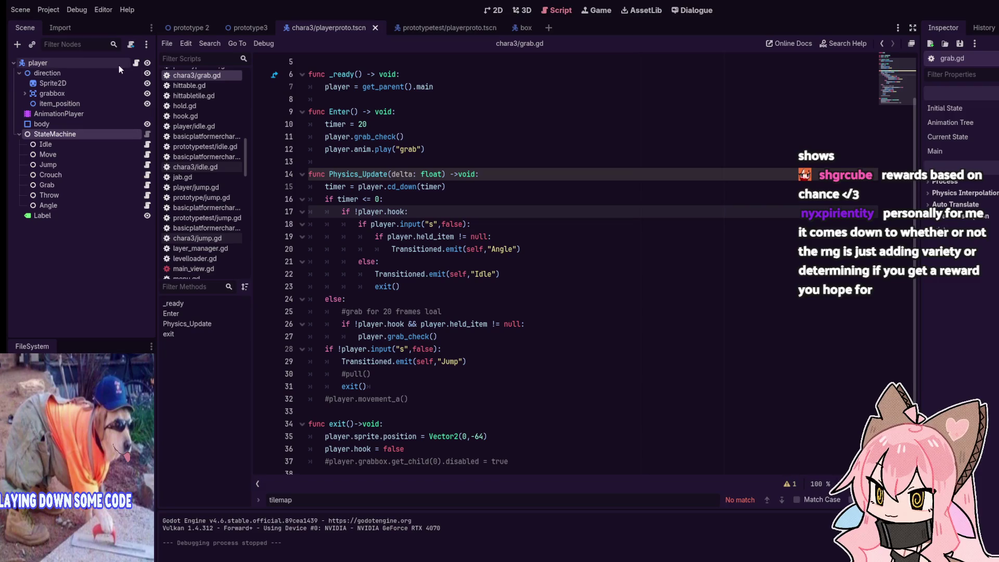
Review the player script's input functions, then return to grab.gd at the end of line 17
left_click(136, 62)
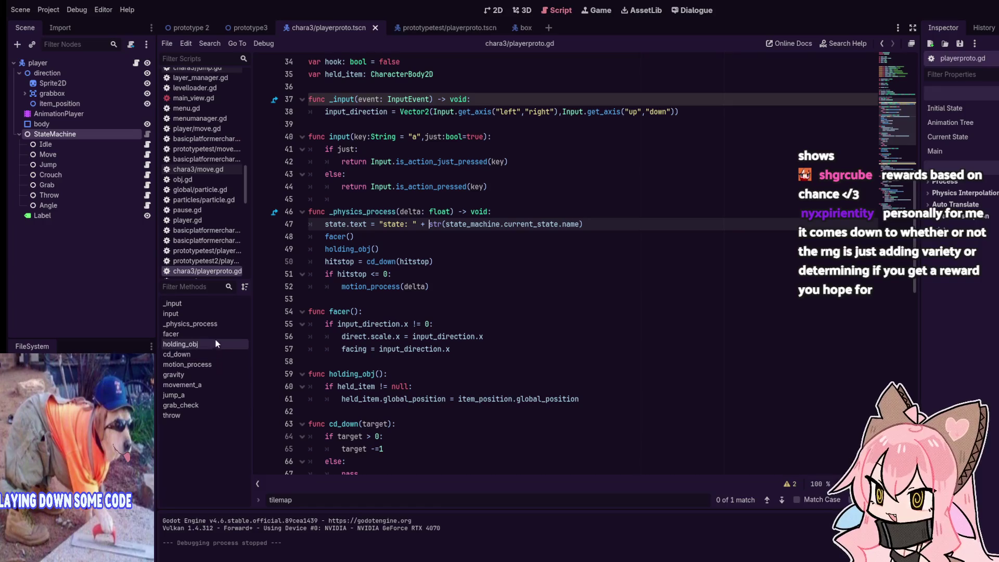
left_click(214, 315)
left_click(214, 307)
left_click(215, 315)
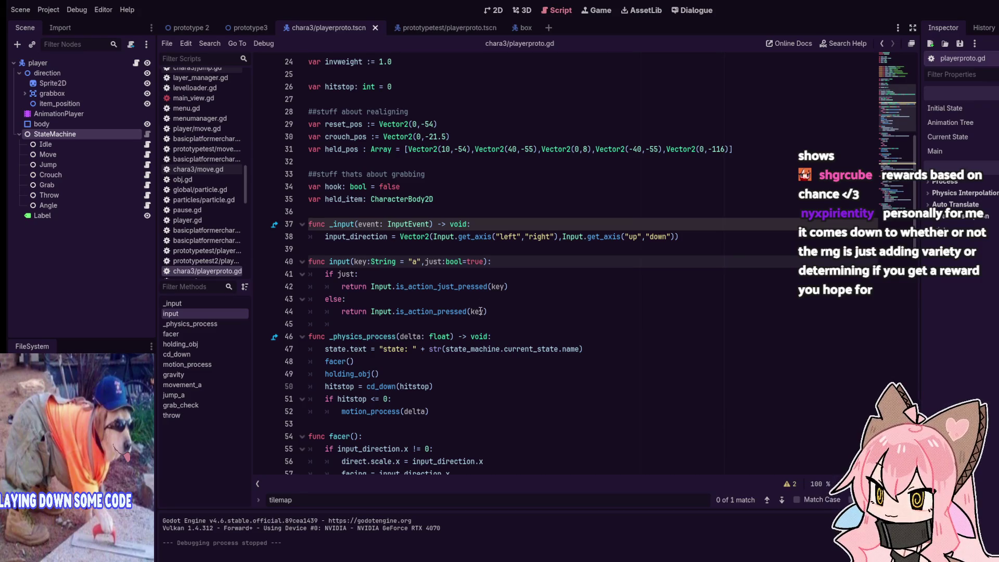
left_click(147, 185)
left_click(548, 215)
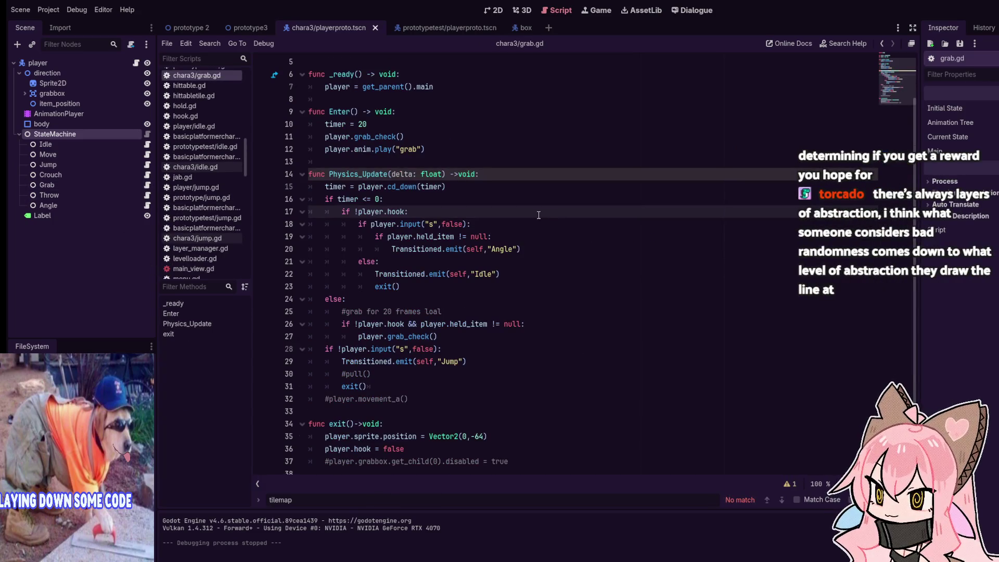
Insert an indented print(player.input("s",false)) as line 18 of grab.gd and save
key("Return")
type("pri")
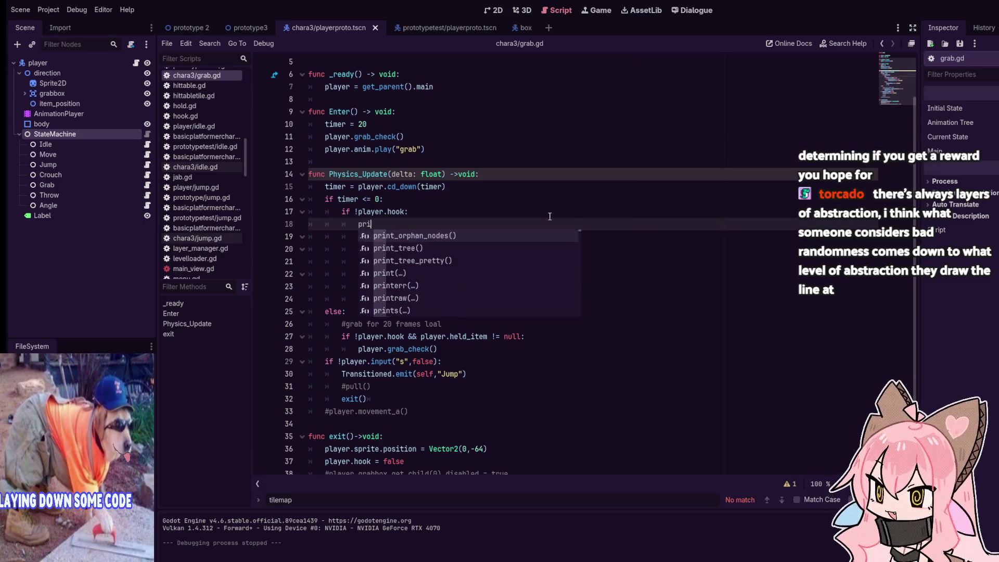
key("BackSpace")
key("BackSpace")
key("BackSpace")
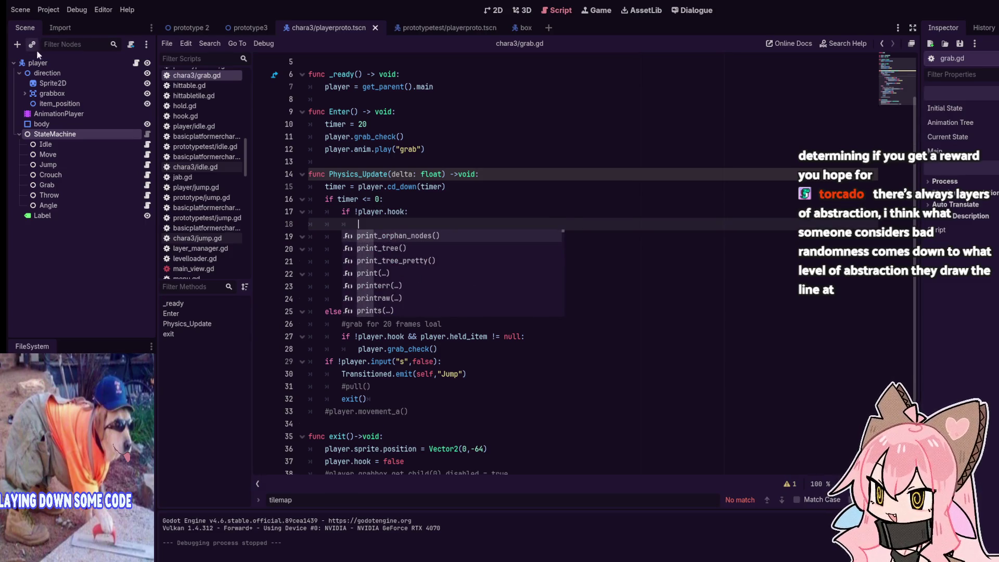
left_click(136, 63)
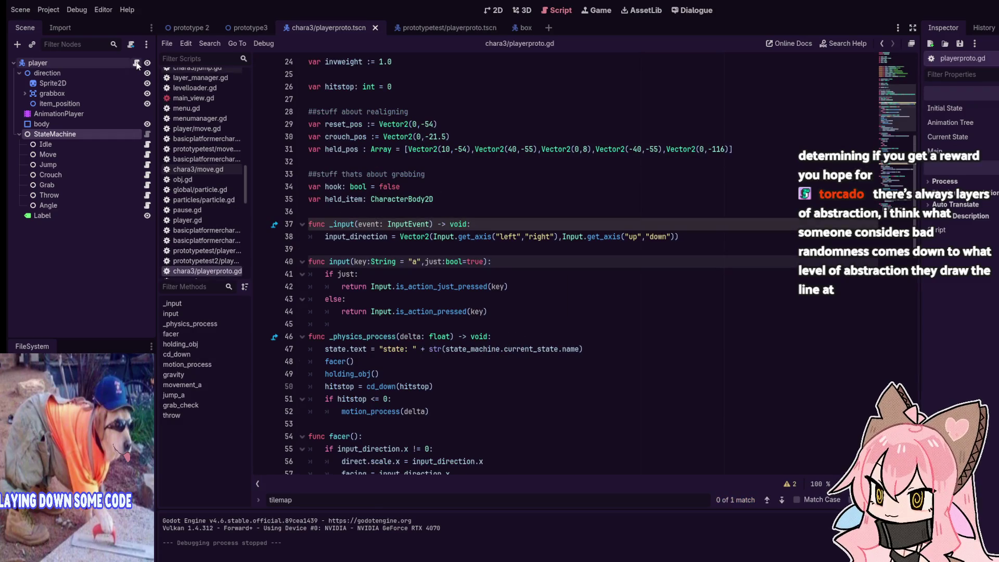
left_click(148, 185)
left_click(424, 221)
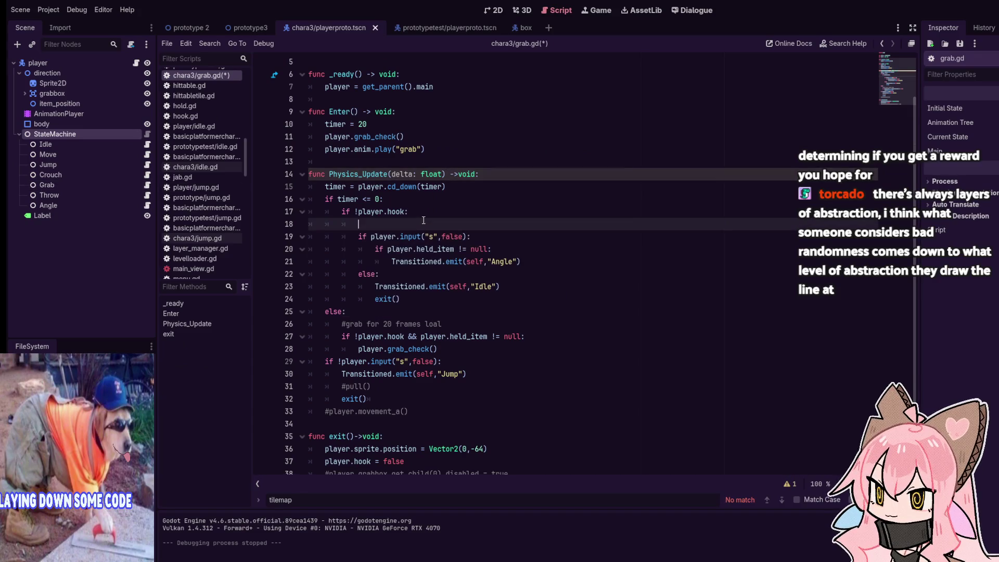
key("Tab")
type("print(player.input(\"s\",false))")
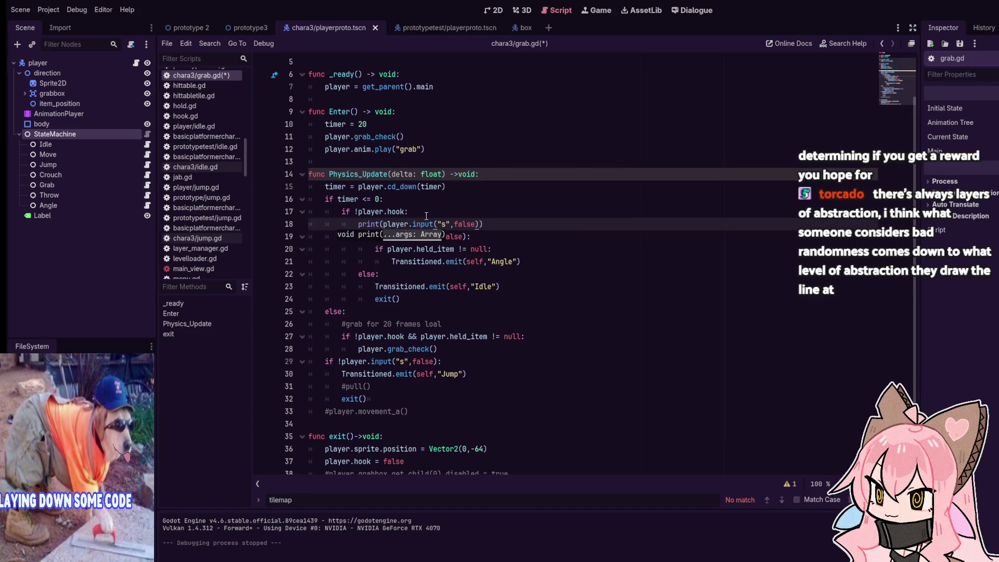
left_click(434, 203)
key("ctrl+s")
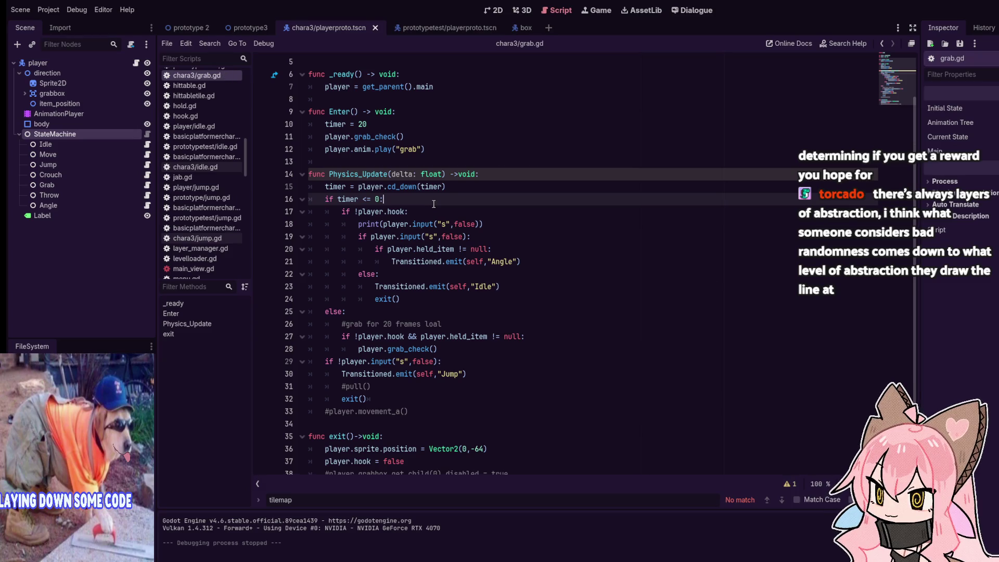
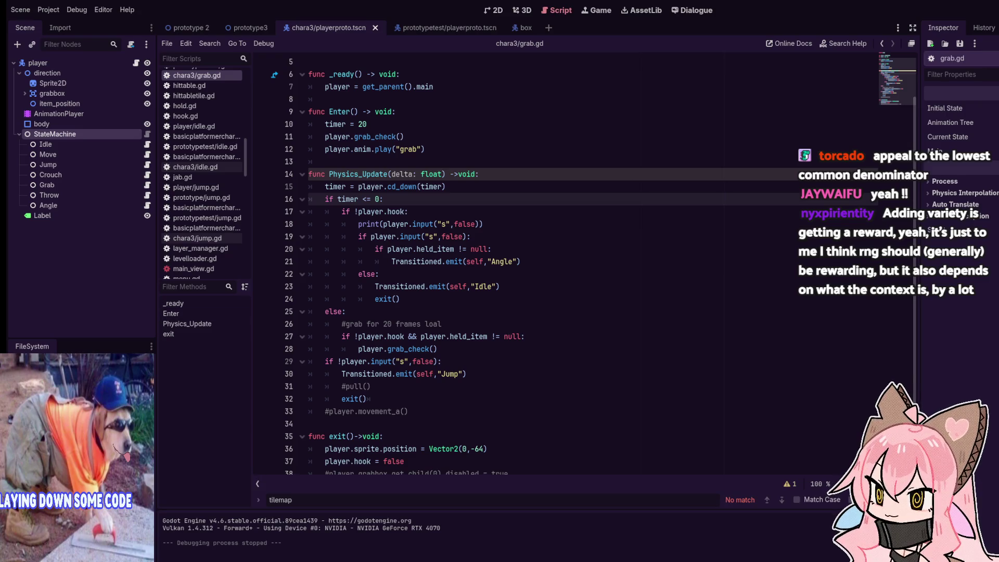
Run the prototype3 level and grab the box with x, then open playerproto.gd from the chara3 scene
left_click(250, 28)
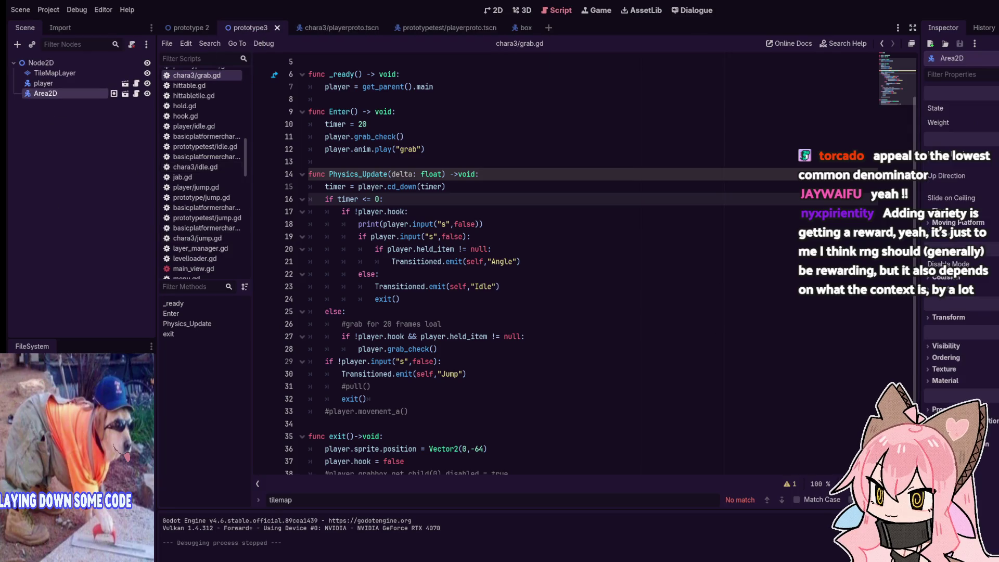
key("F5")
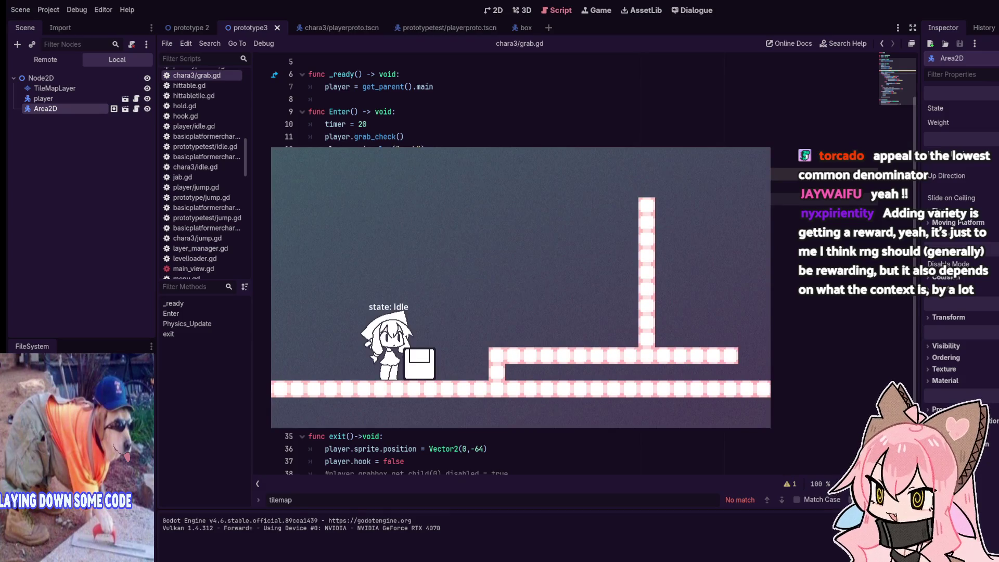
key("F8")
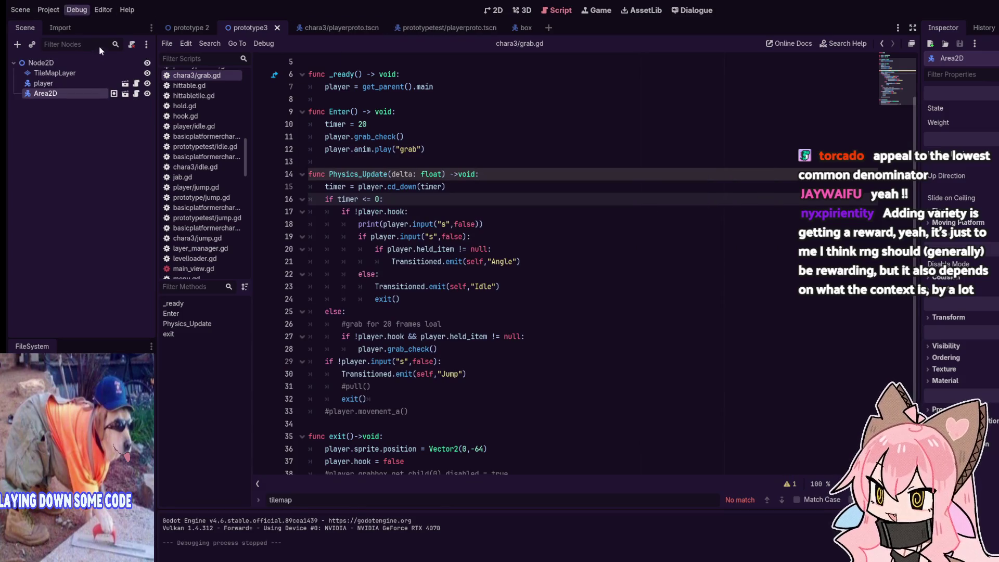
key("F5")
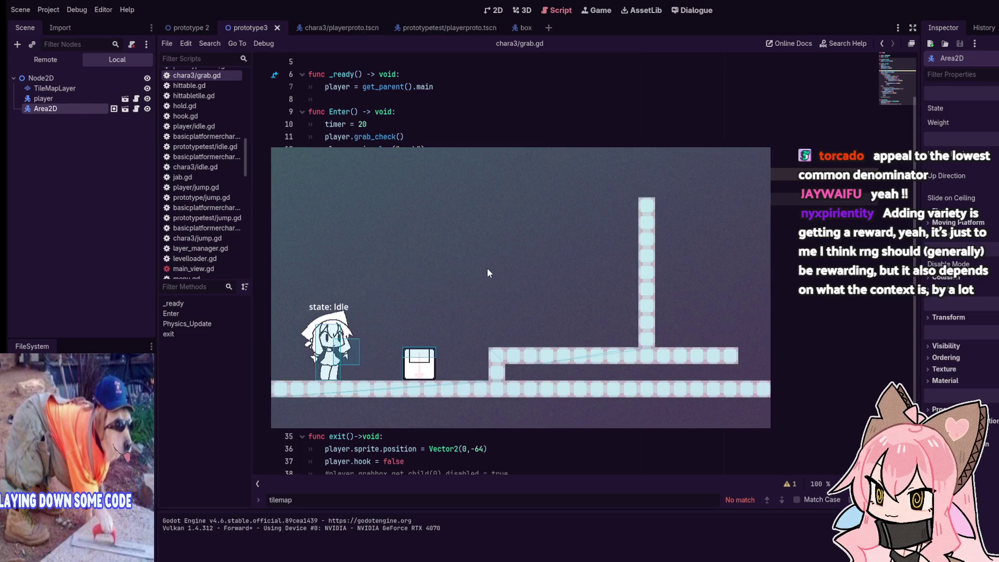
key("Right")
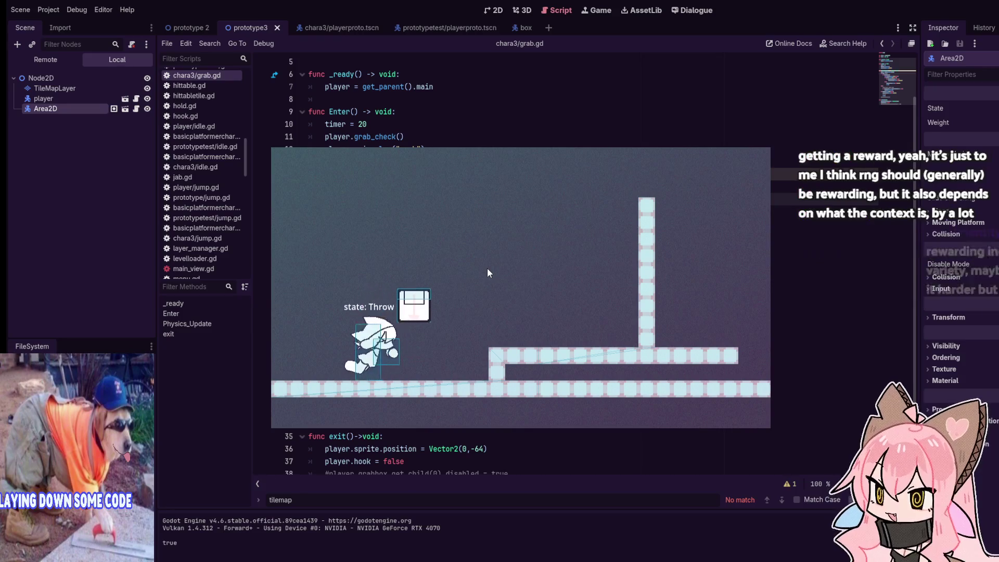
key("x")
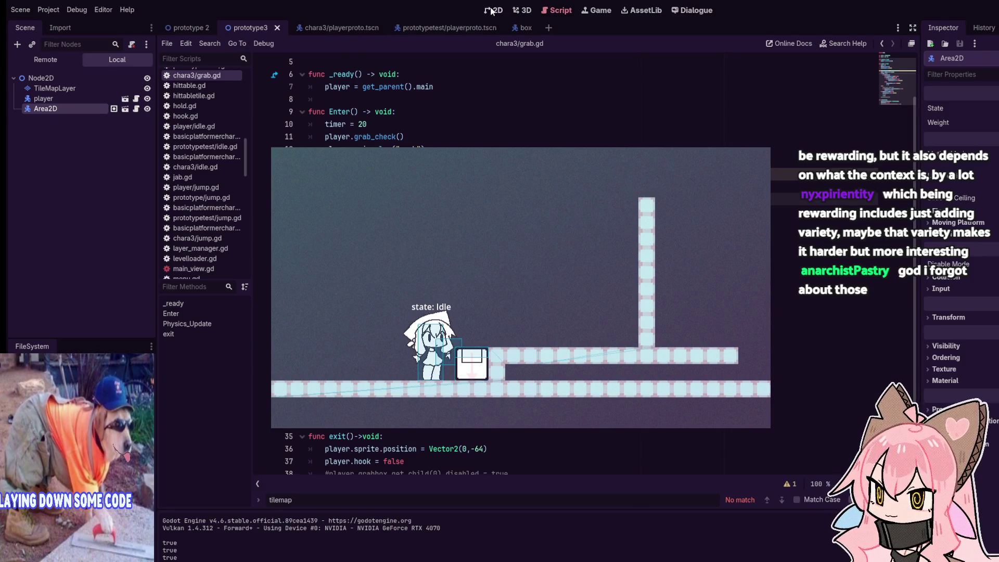
left_click(317, 31)
left_click(137, 78)
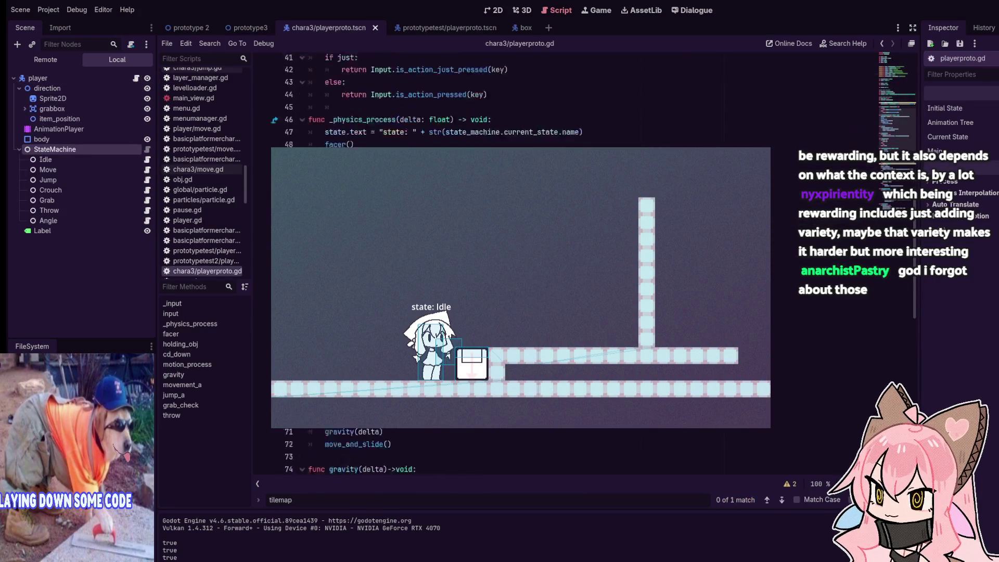
Restore held_item.velocity = Vector2(facing * 400, - 100) in throw(), test the throw, then stop the game
scroll(521, 104, "down", 15)
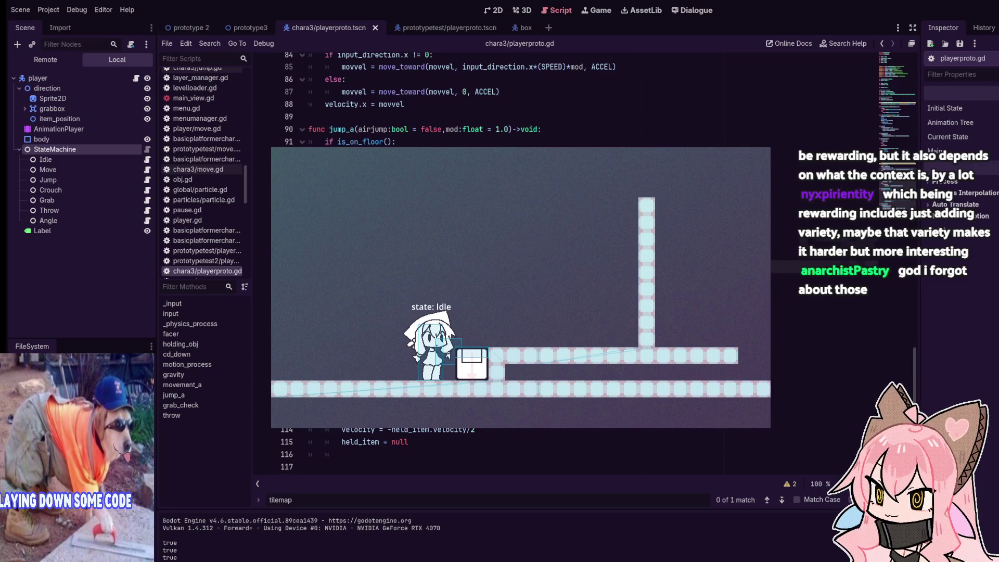
type("held_item.velocity = Vector2(facing * 400, - 100)")
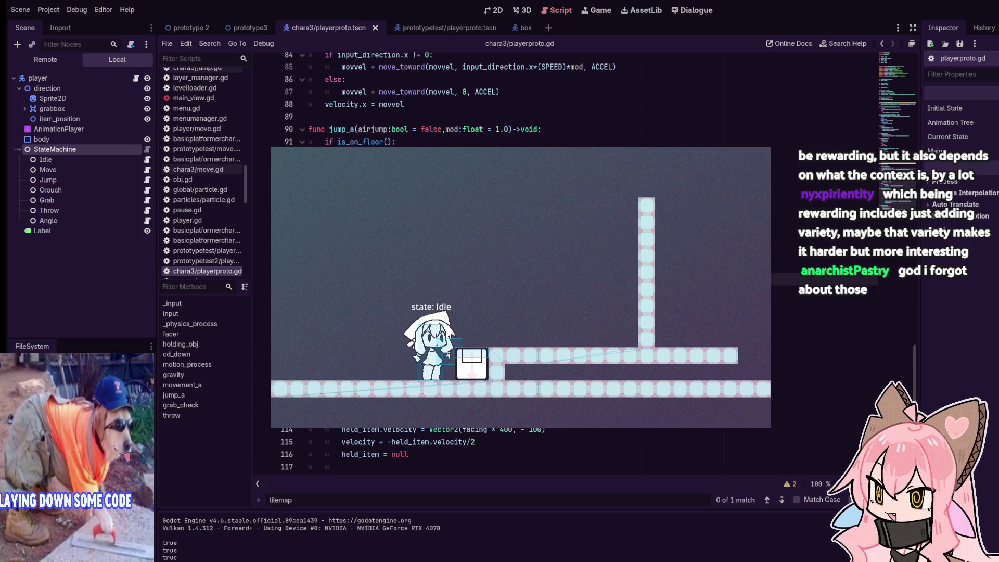
left_click(470, 283)
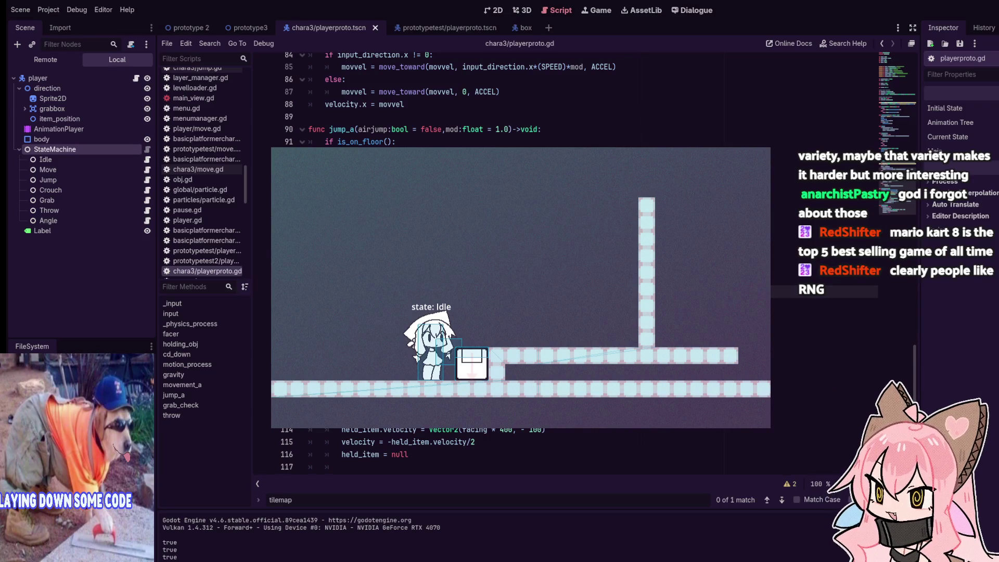
key("F8")
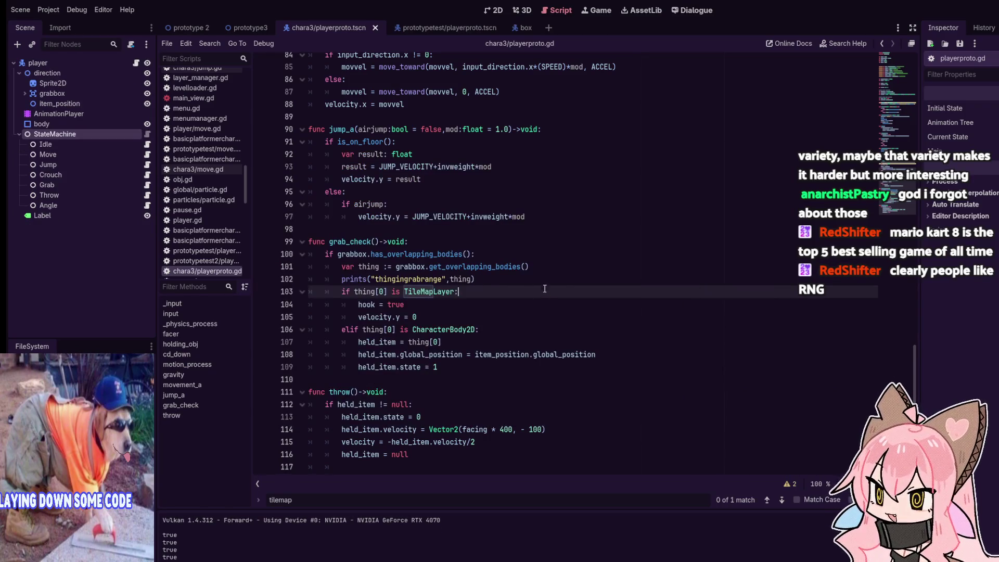
Add a 'for a in thing:' loop below the prints line in grab_check
left_click(545, 282)
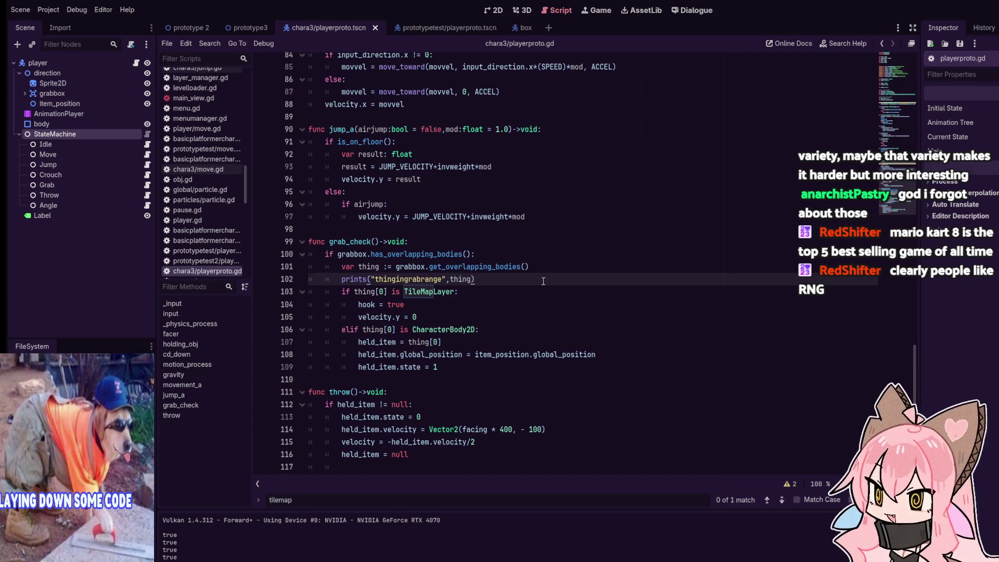
key("Return")
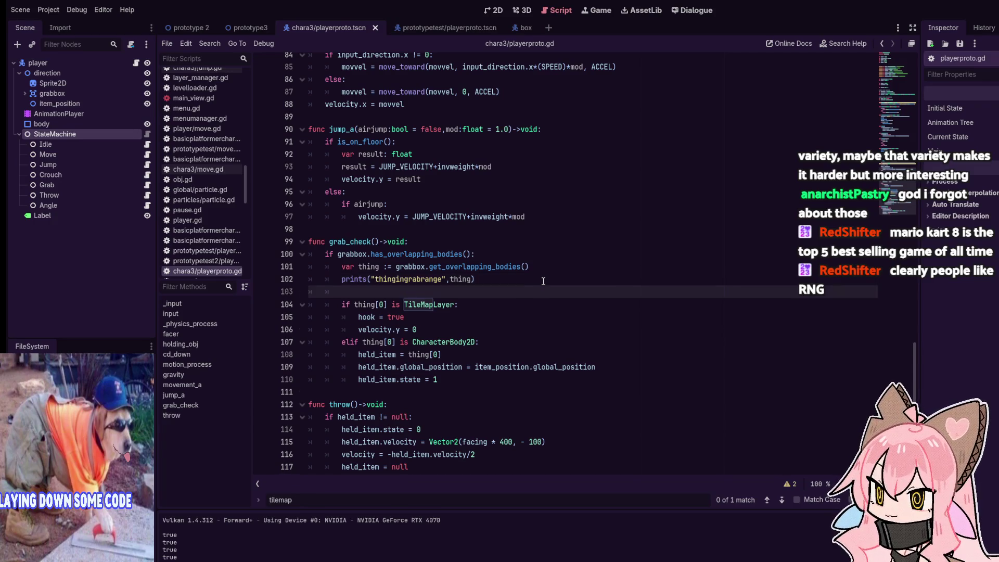
type("for ")
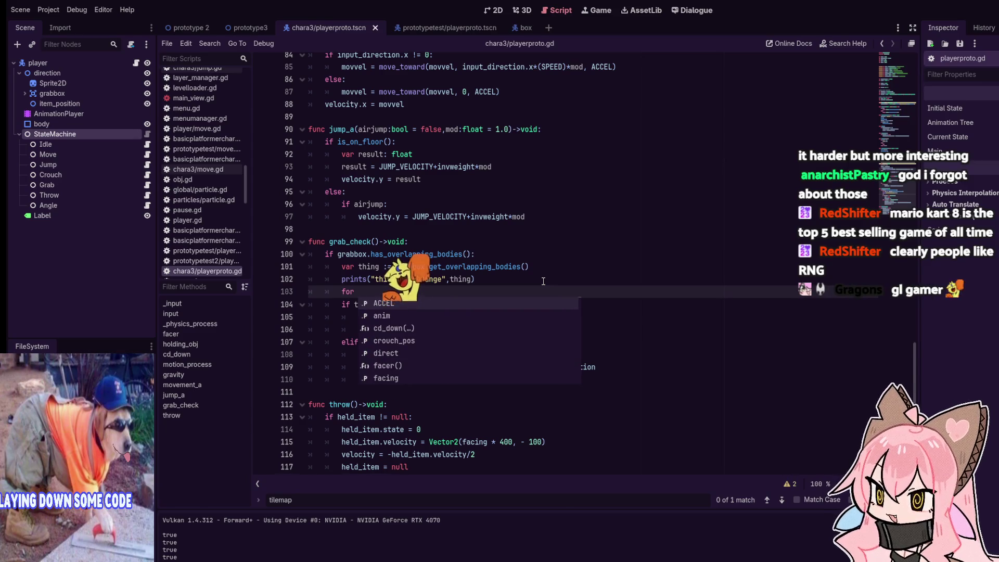
type("a ")
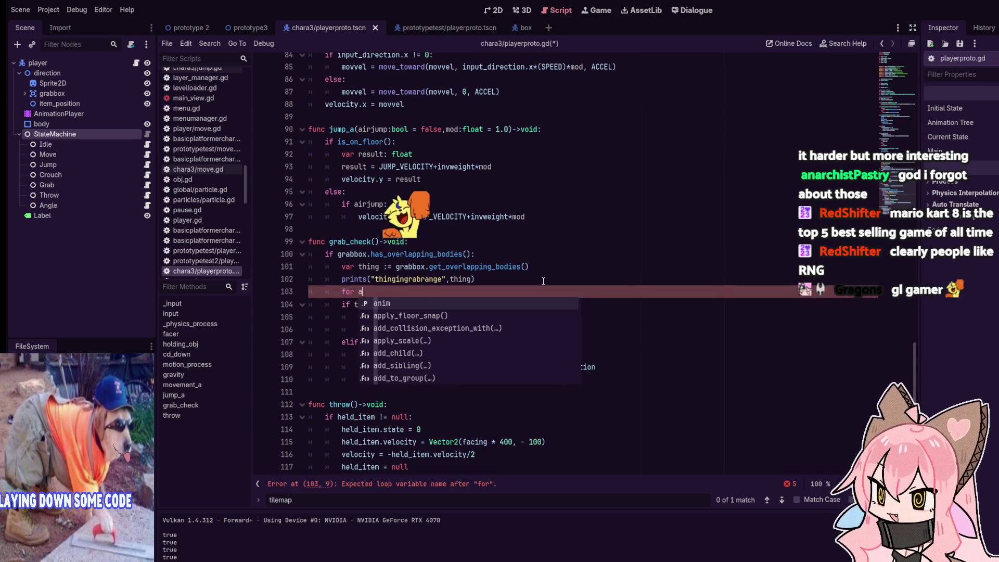
type("in thing")
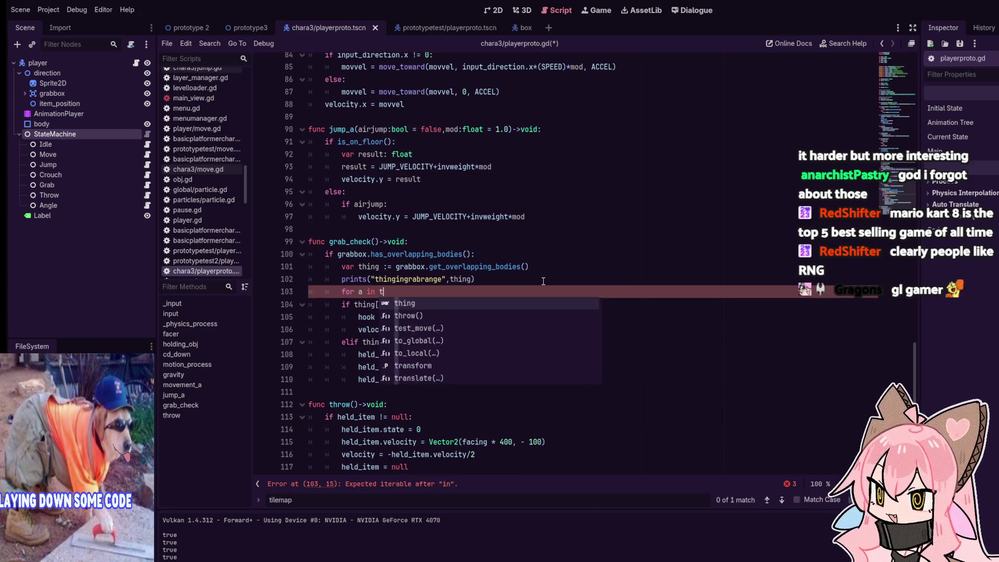
type(":")
key("Return")
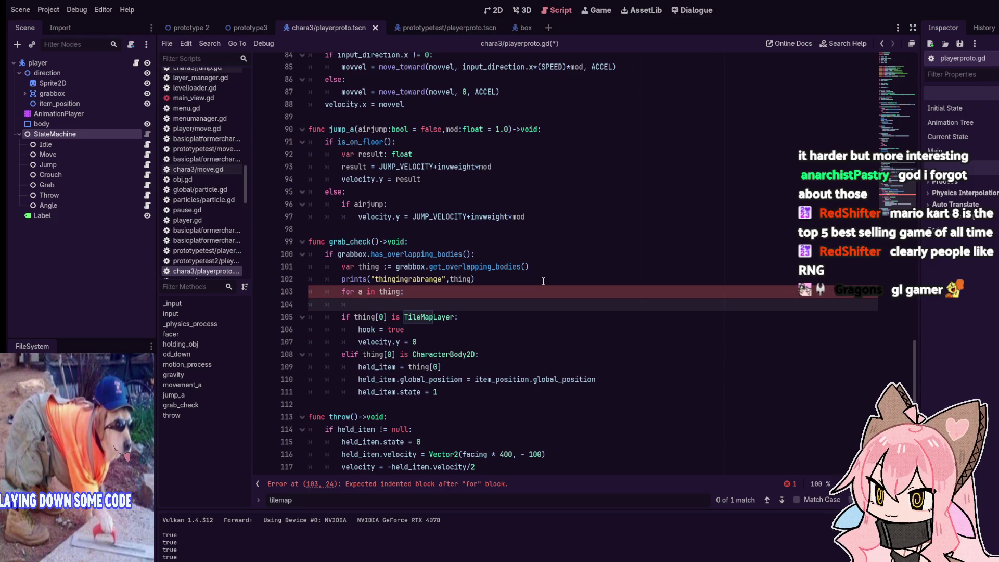
Inside the loop, add 'if a is TileMapLayer or CharacterBody2D:' with a body line
type("if a i")
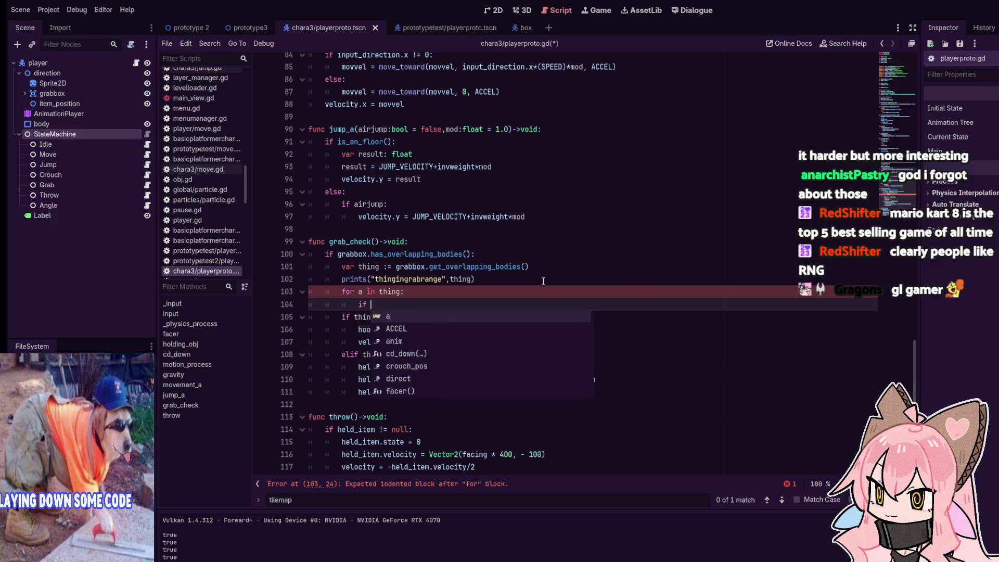
type("s")
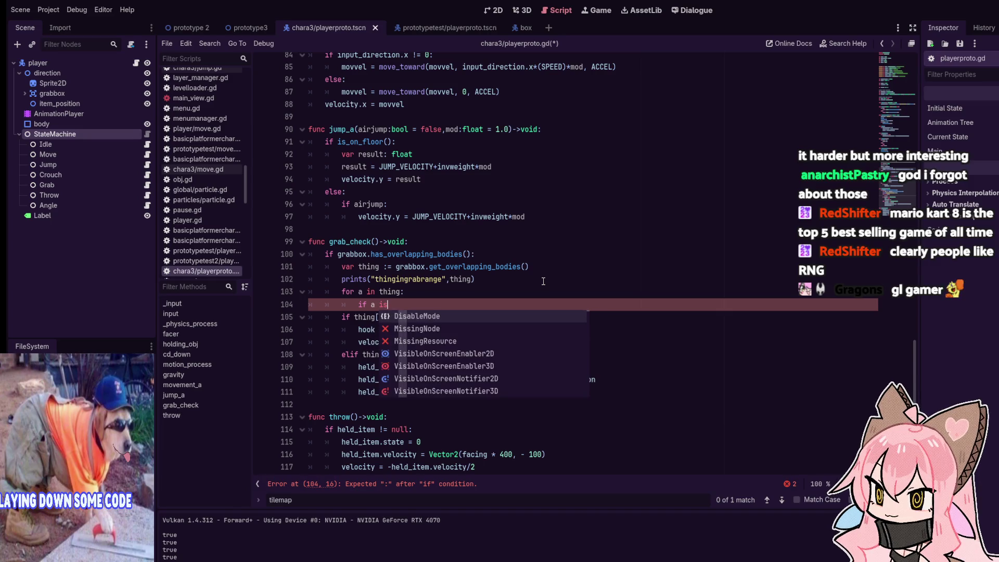
left_click(537, 284)
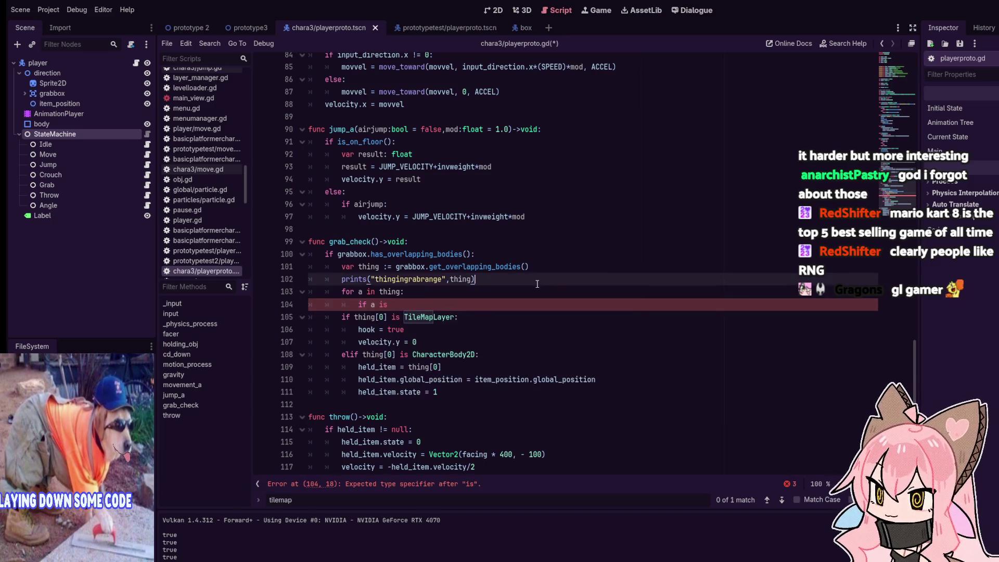
double_click(454, 317)
key("ctrl+c")
left_click(425, 304)
key("ctrl+v")
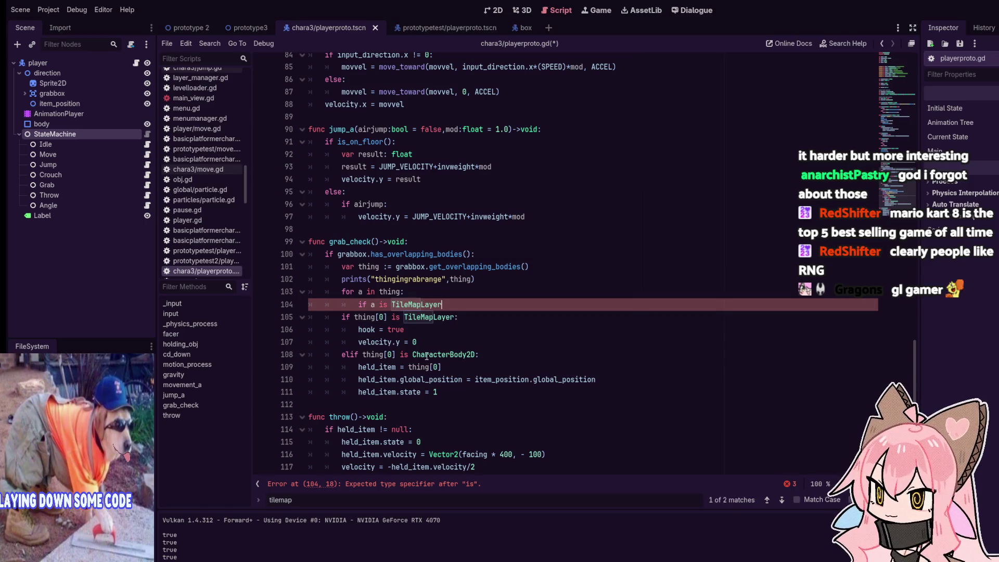
left_click(424, 354)
double_click(424, 354)
left_click(454, 304)
type("or")
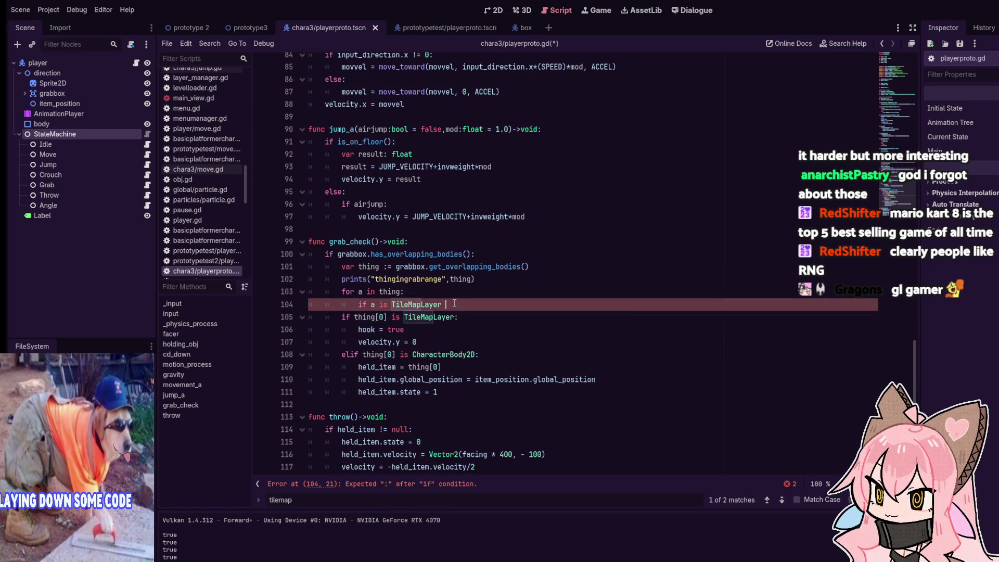
key("ctrl+v")
type(":")
key("Return")
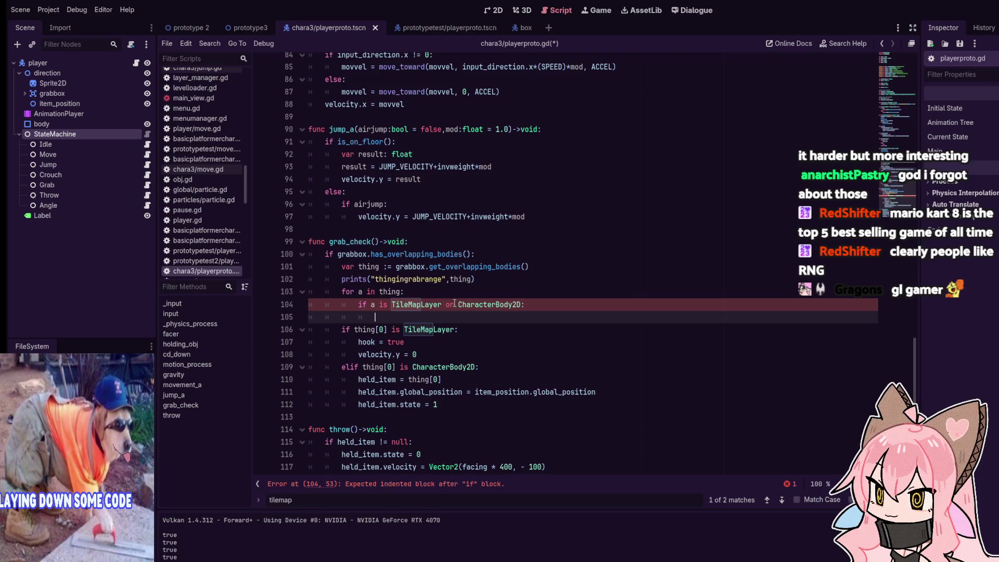
type("a")
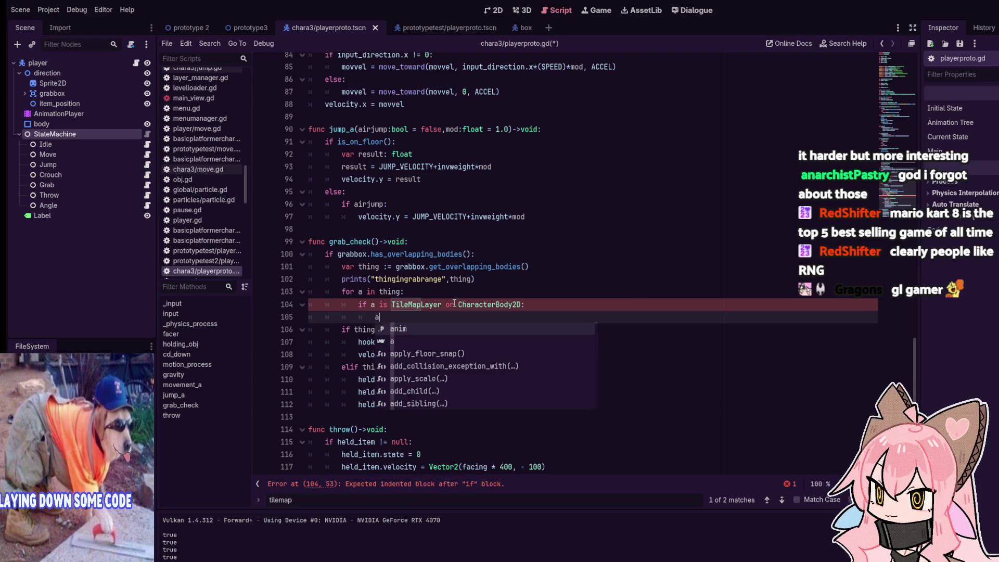
Declare 'var result' below the prints line and assign 'result = a' inside the new if block
left_click(494, 281)
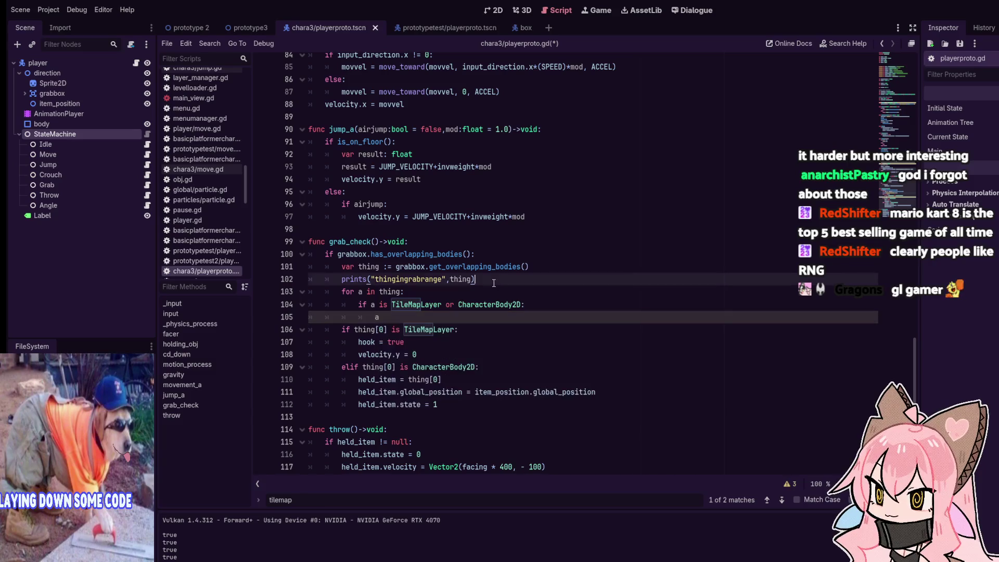
key("Return")
type("var result")
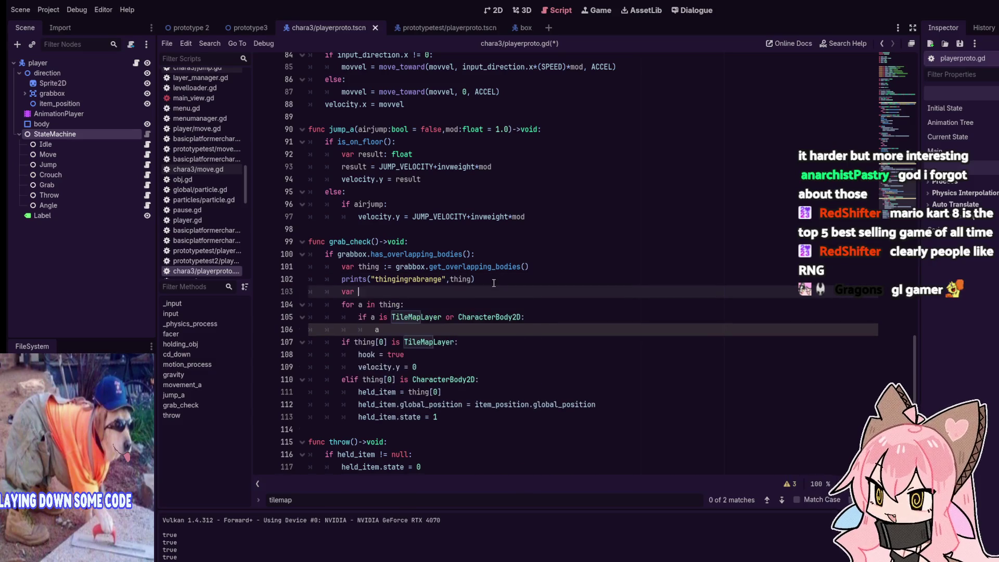
left_click(380, 330)
key("BackSpace")
type("result = a")
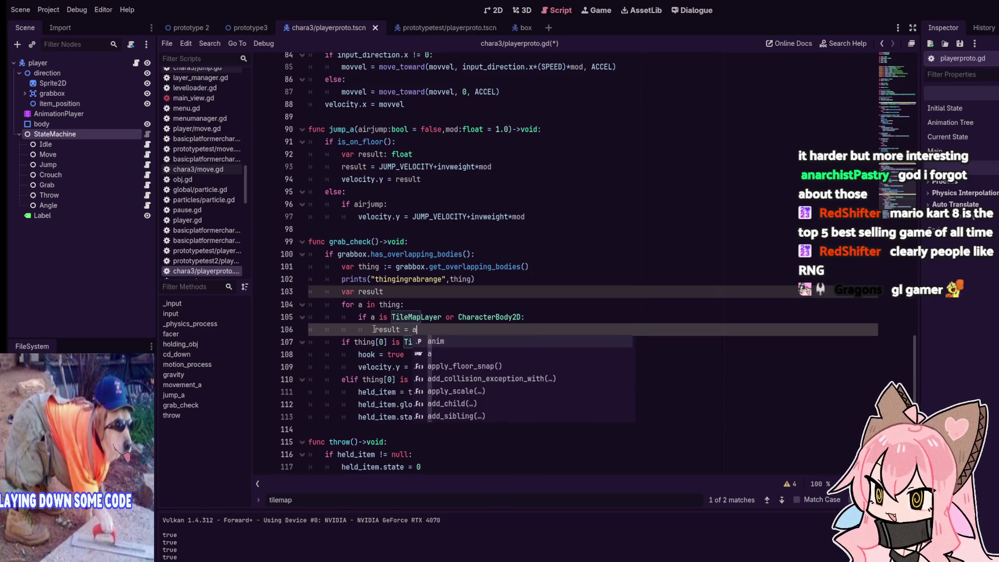
Replace thing[0] with a in the TileMapLayer and CharacterBody2D checks, and fix the result declaration
double_click(383, 293)
type("CharacterBody2D")
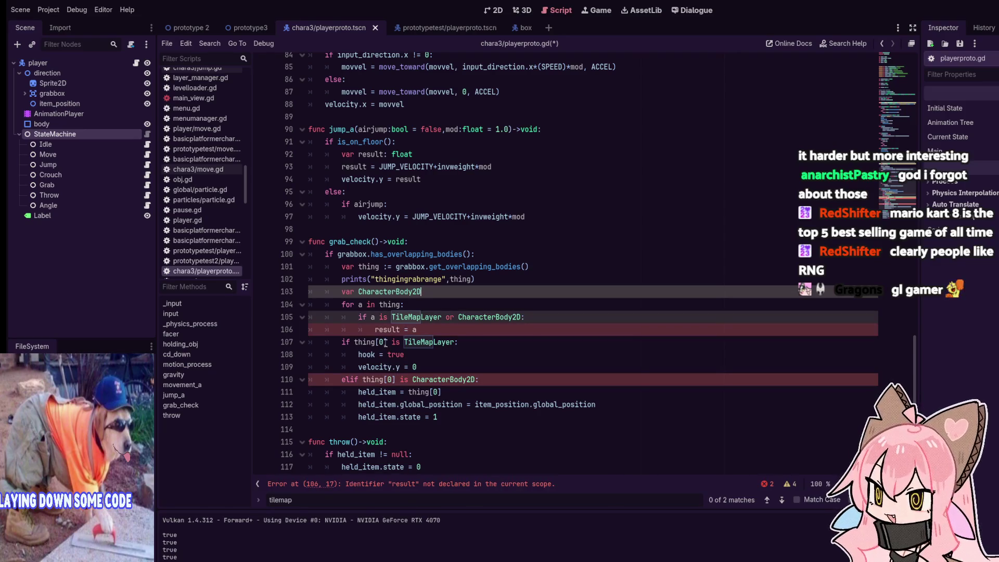
left_click(354, 342)
mouse_move(354, 342)
left_mouse_down()
mouse_move(364, 354)
mouse_move(390, 337)
left_mouse_up()
left_click(354, 342)
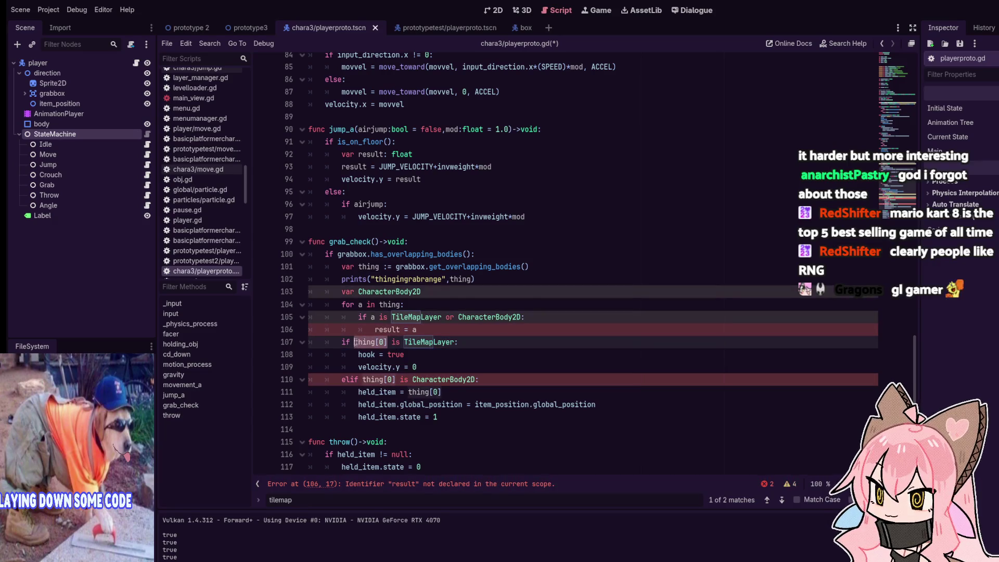
key("Delete")
key("Delete")
key("Delete")
type("a")
left_click(357, 291)
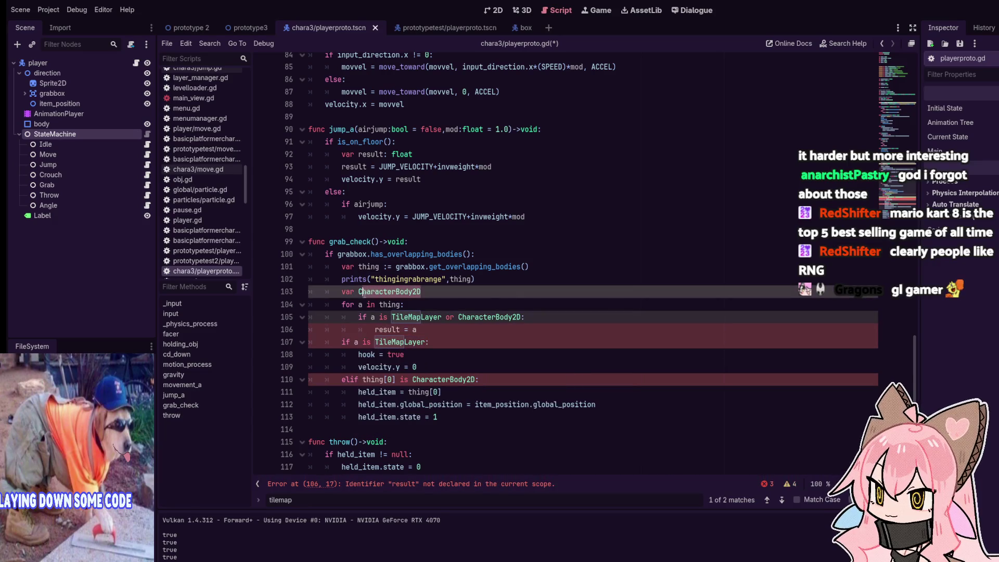
type("result")
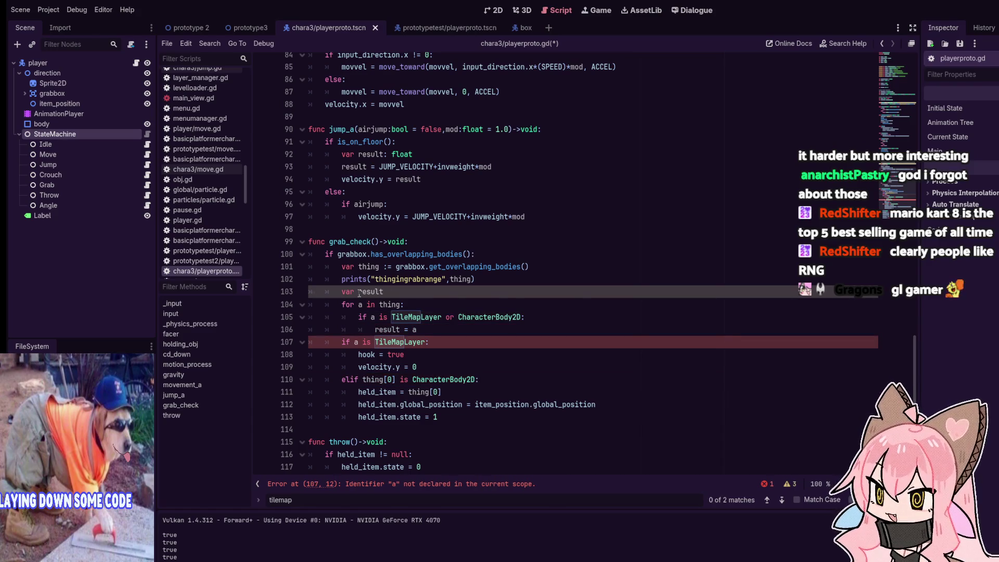
left_click(355, 342)
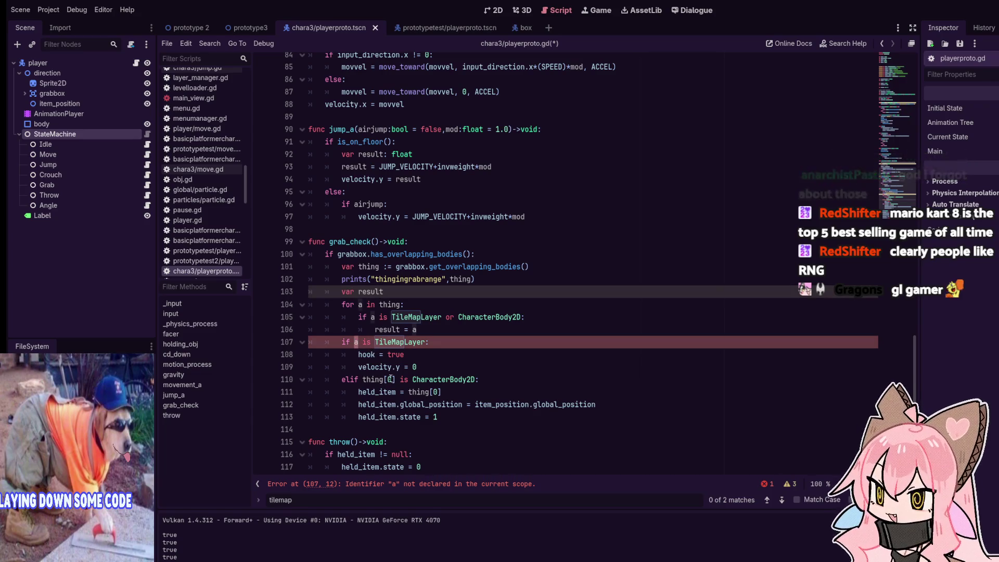
left_click_drag(394, 379, 363, 379)
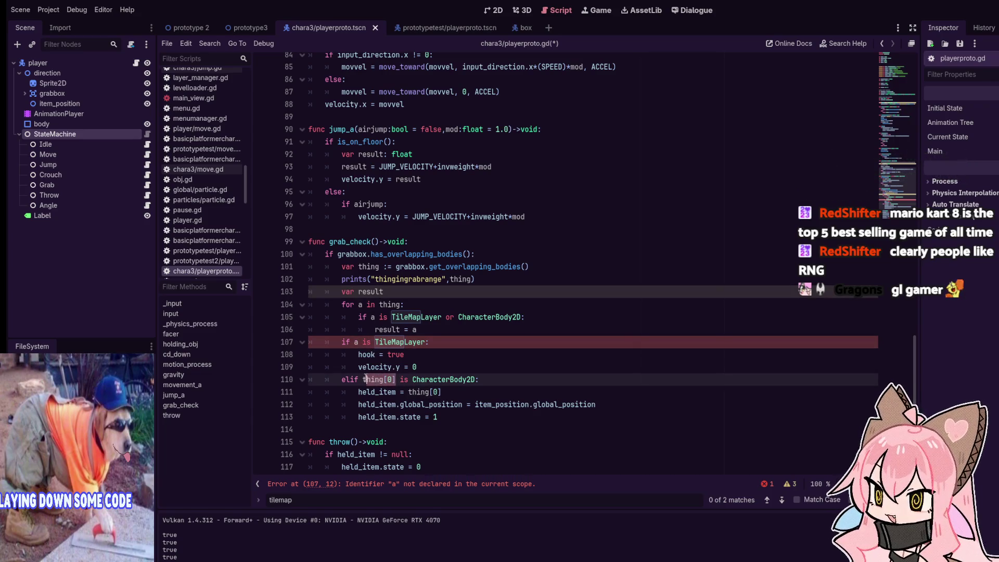
type("a")
Make the if on line 107 and the elif on line 110 test result, then save the script
left_click(446, 339)
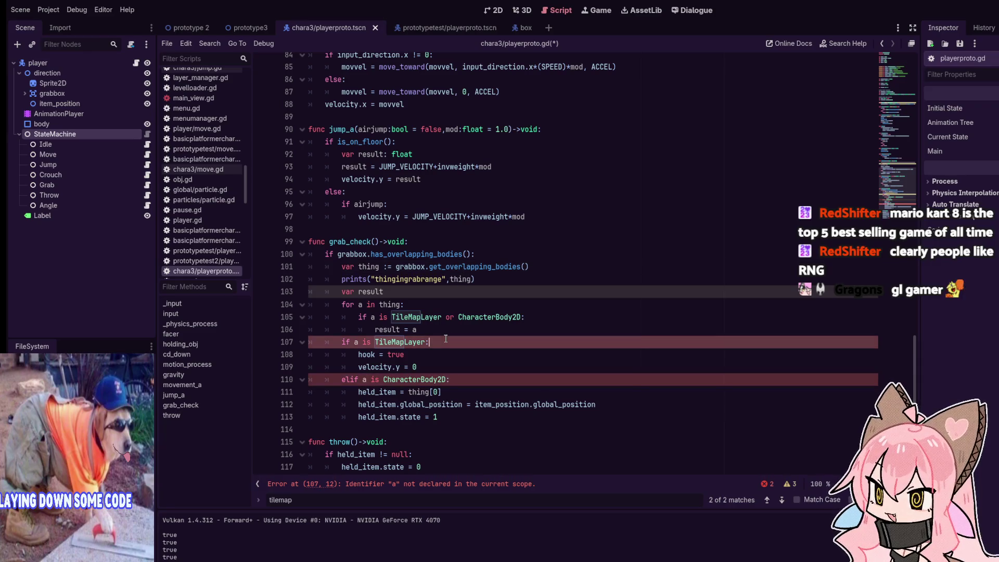
left_click(358, 344)
key("BackSpace")
type("result")
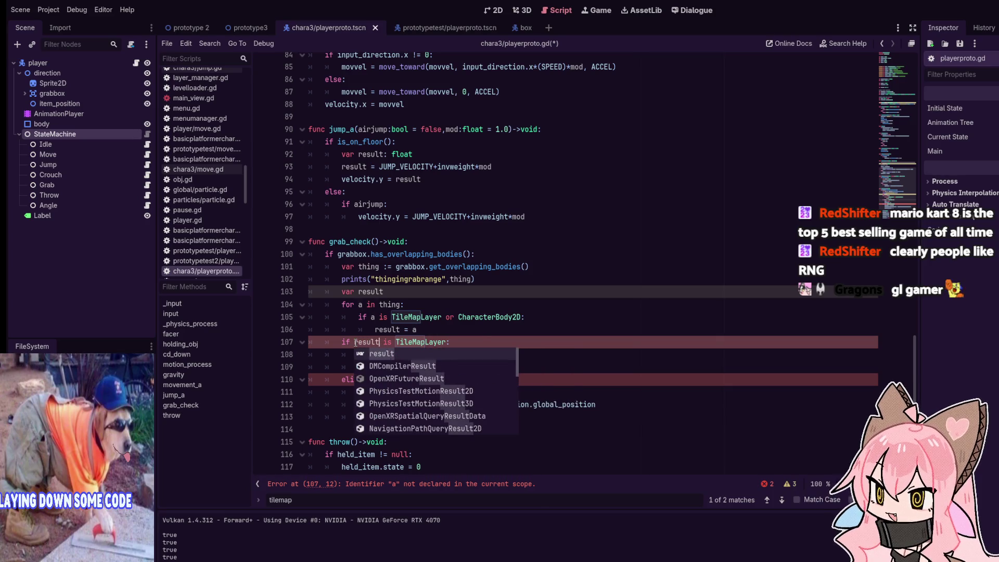
key("Return")
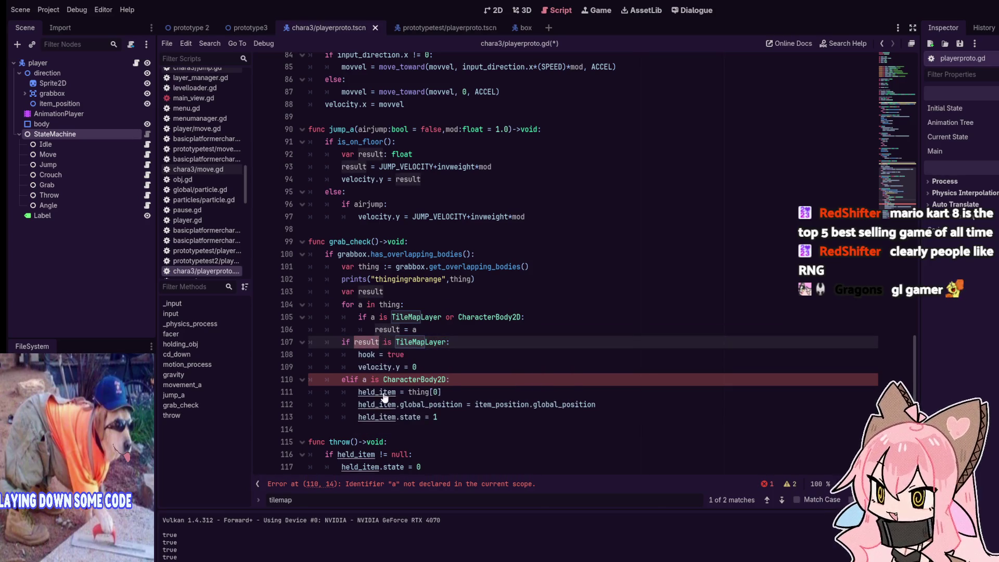
left_click(372, 380)
key("BackSpace")
type("res")
key("Return")
left_click(441, 254)
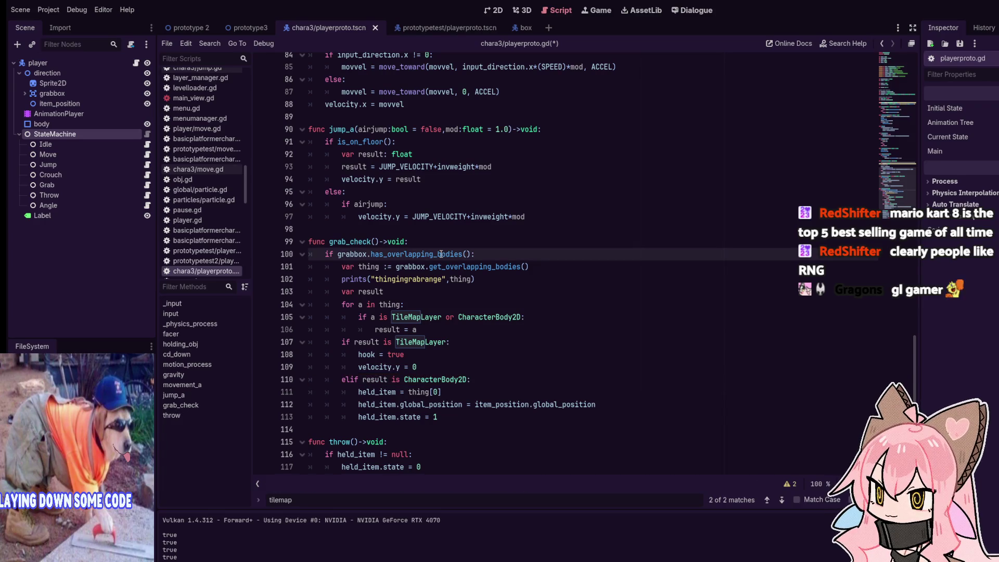
left_click(445, 354)
key("ctrl+s")
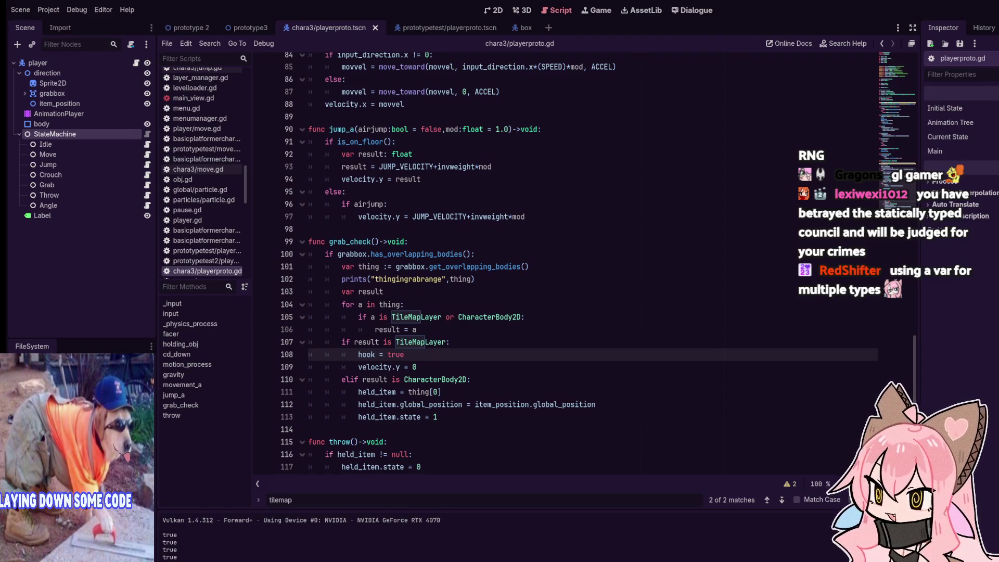
left_click(454, 217)
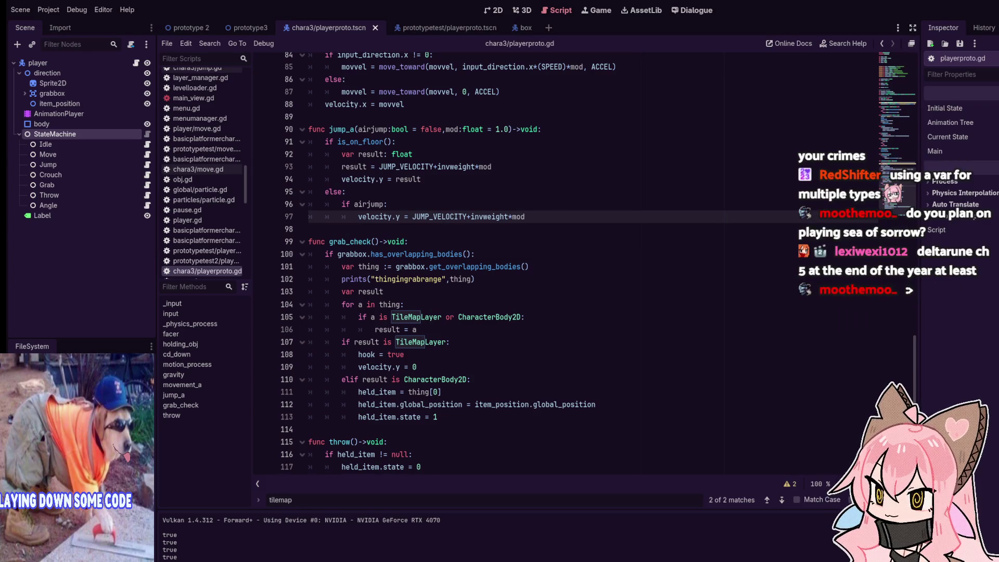
Run prototype3, save the held_item = result fix, and relaunch to pick up the box
left_click(260, 28)
key("F6")
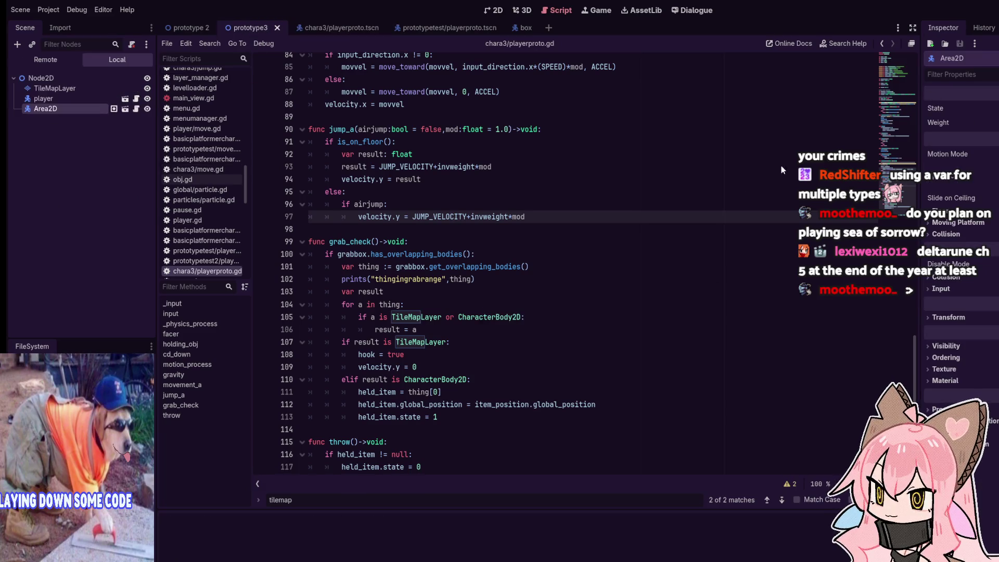
key("Right")
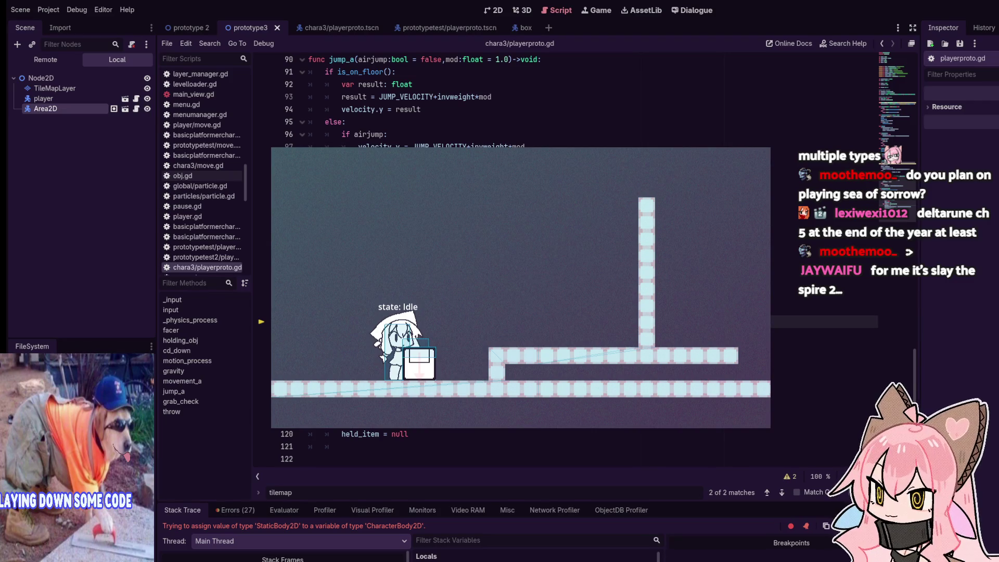
key("ctrl+s")
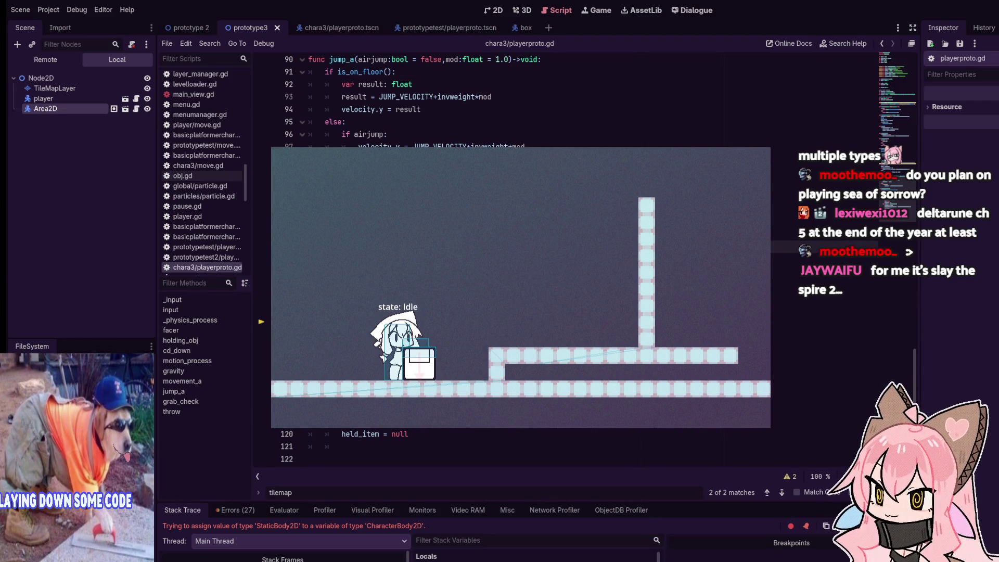
key("F8")
key("F6")
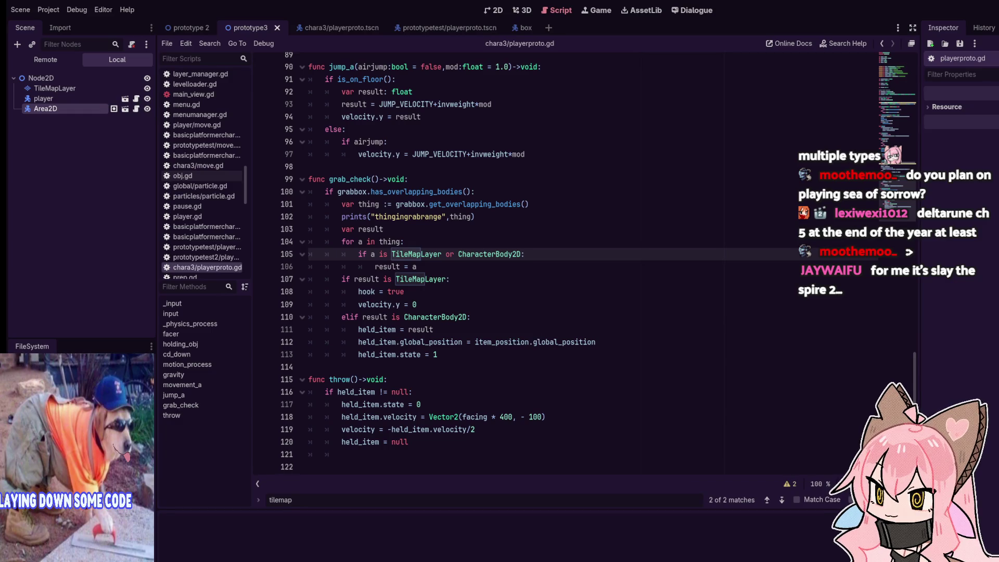
key("Right")
key("x")
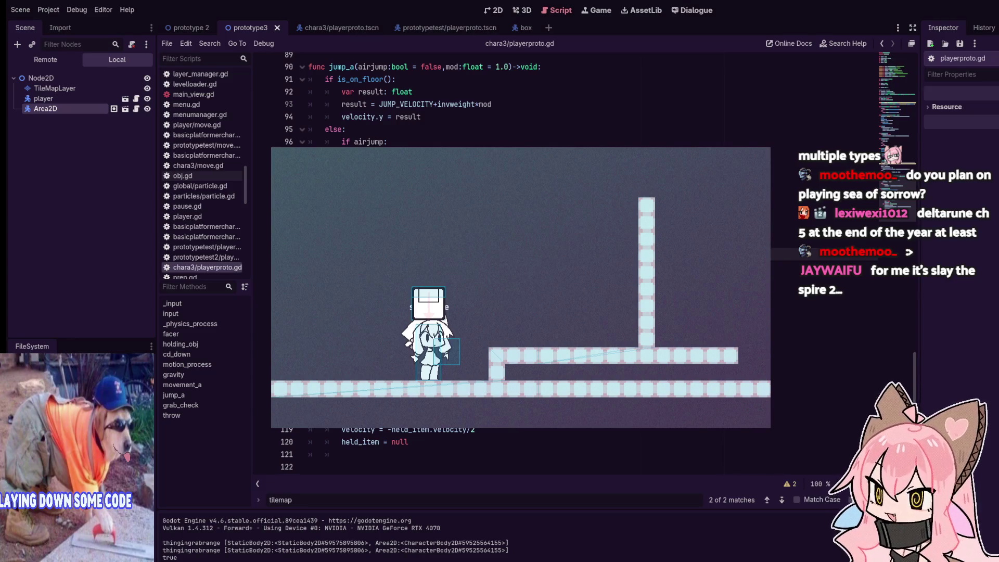
Open the Grab state's grab.gd script and add a blank line above the exit function
left_click(355, 24)
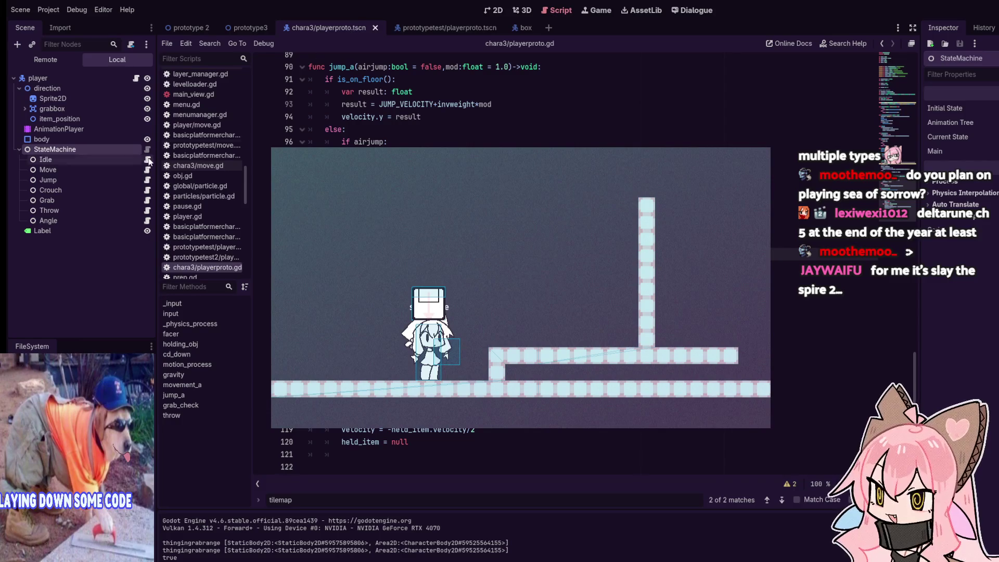
left_click(139, 170)
left_click(147, 204)
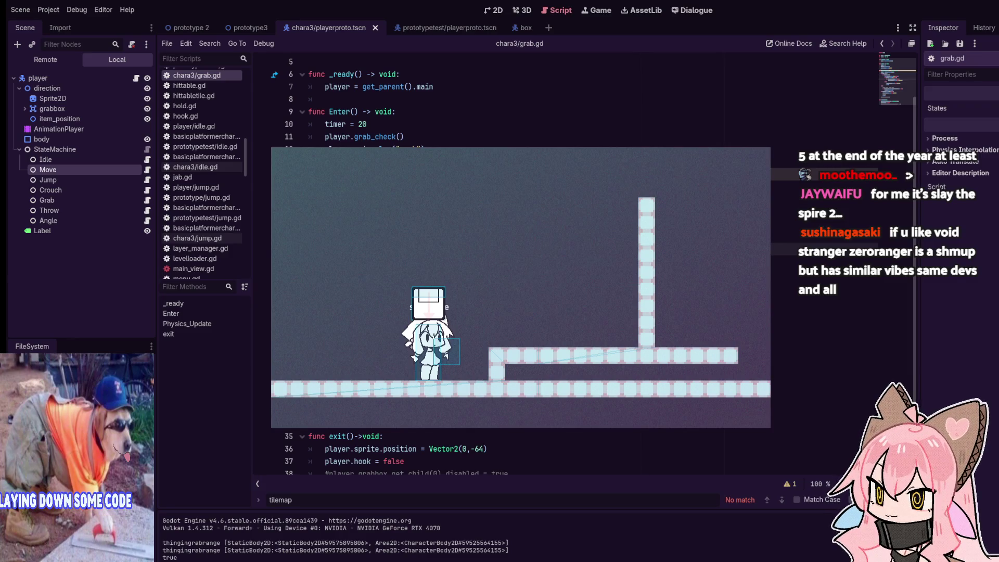
key("Return")
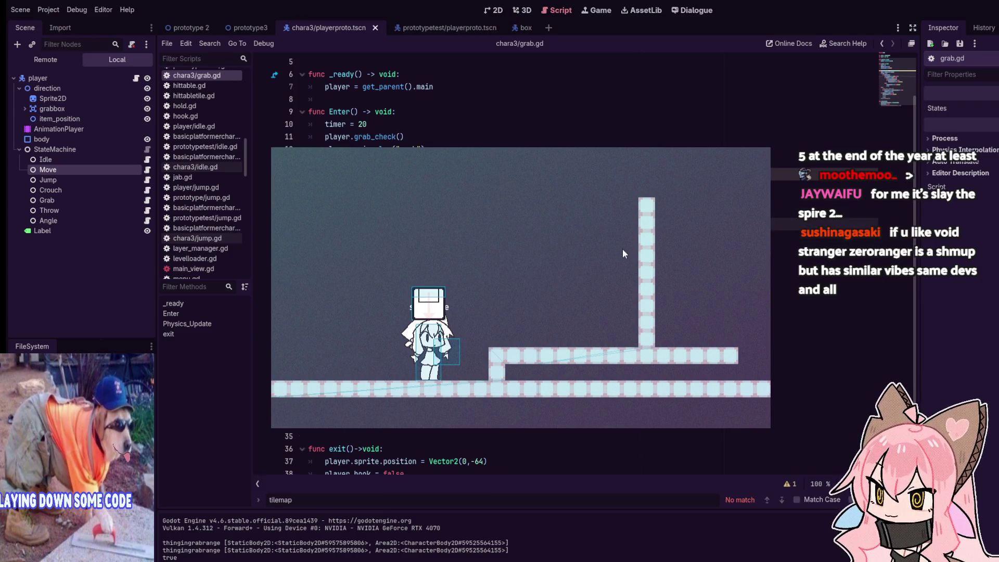
Carry the box left and throw it twice in the game, then open angle.gd
key("x")
key("x")
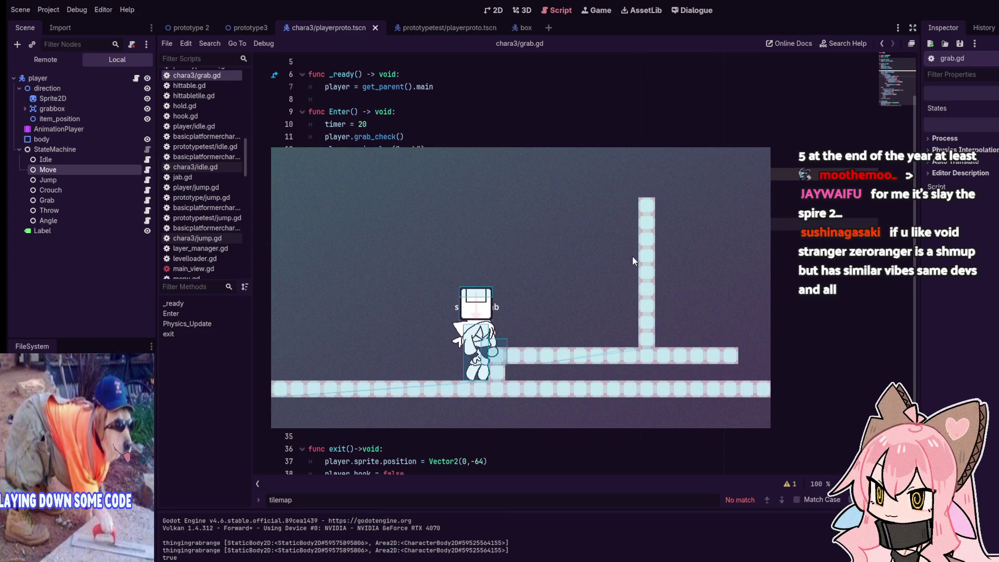
key("Left")
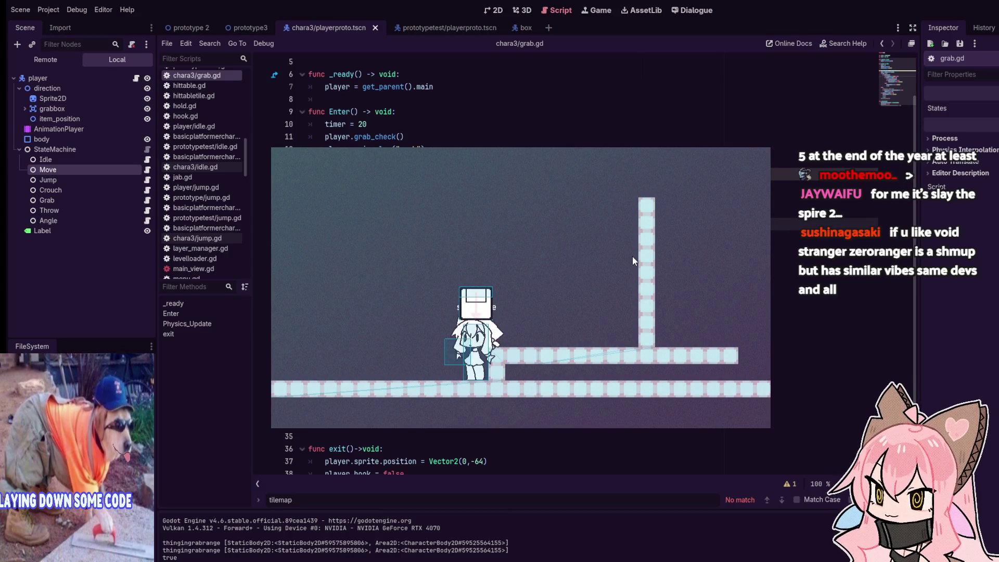
key("Left")
key("x")
key("Right")
key("x")
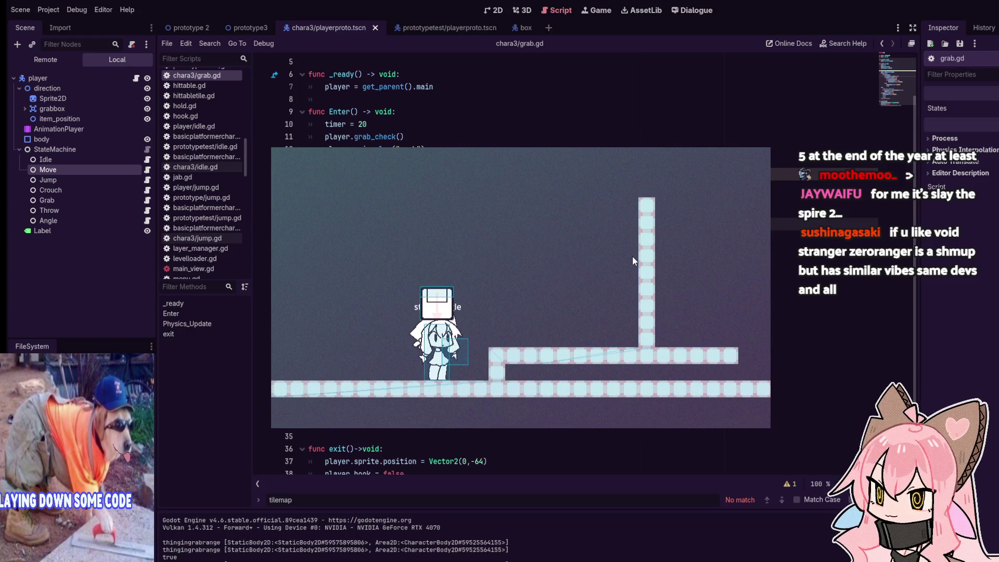
key("Left")
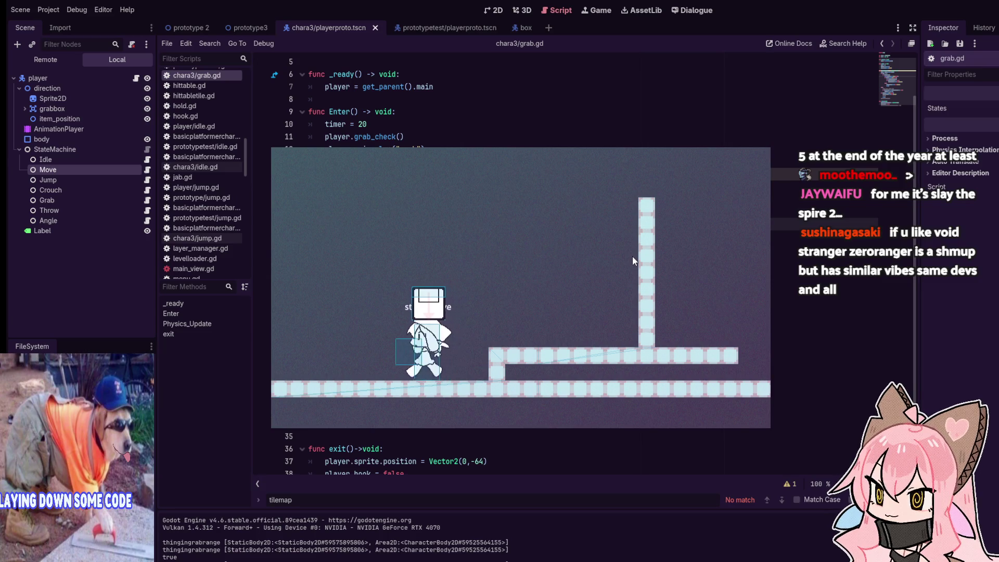
key("x")
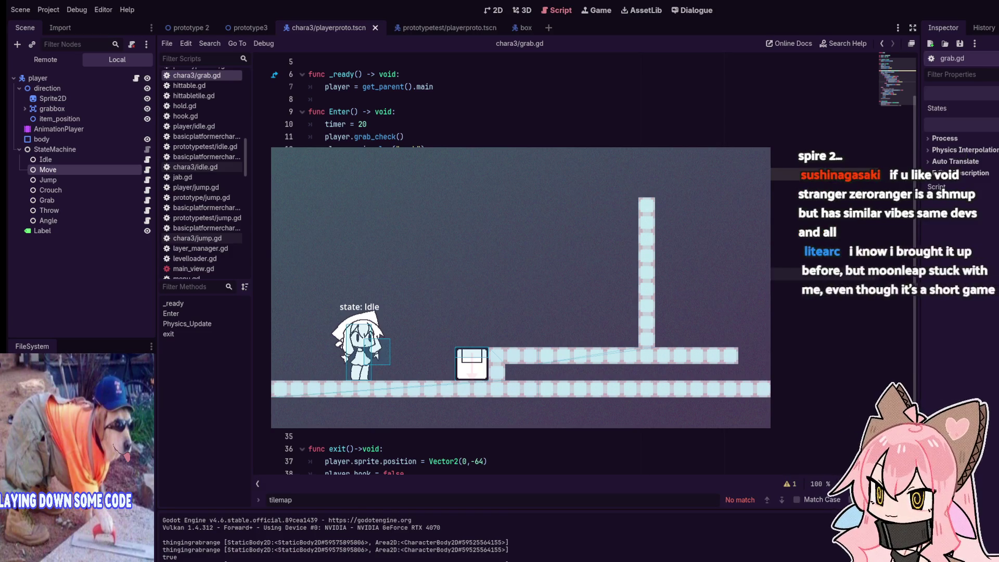
left_click(145, 220)
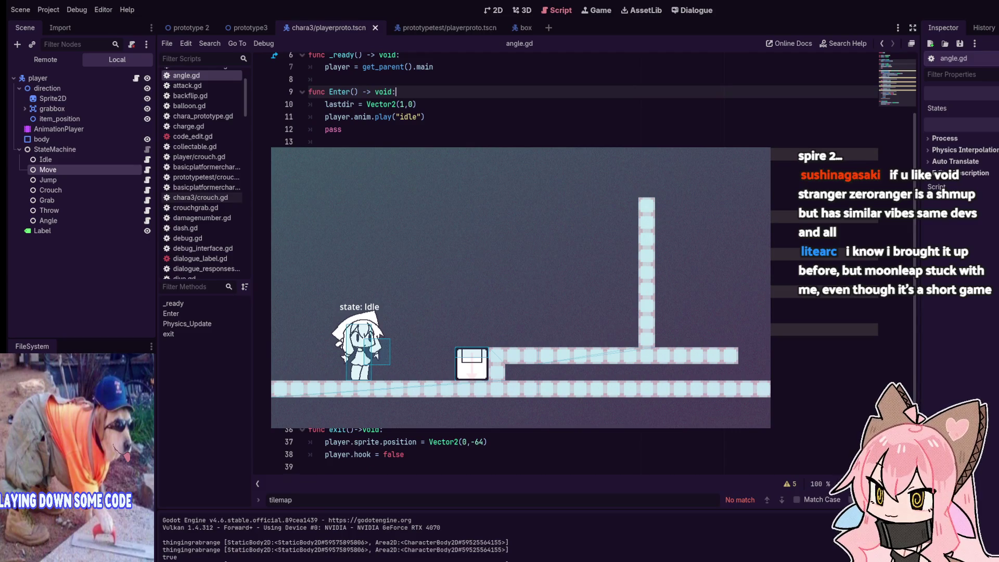
Reopen the Grab state's script and briefly insert and remove a line
scroll(520, 98, "up", 2)
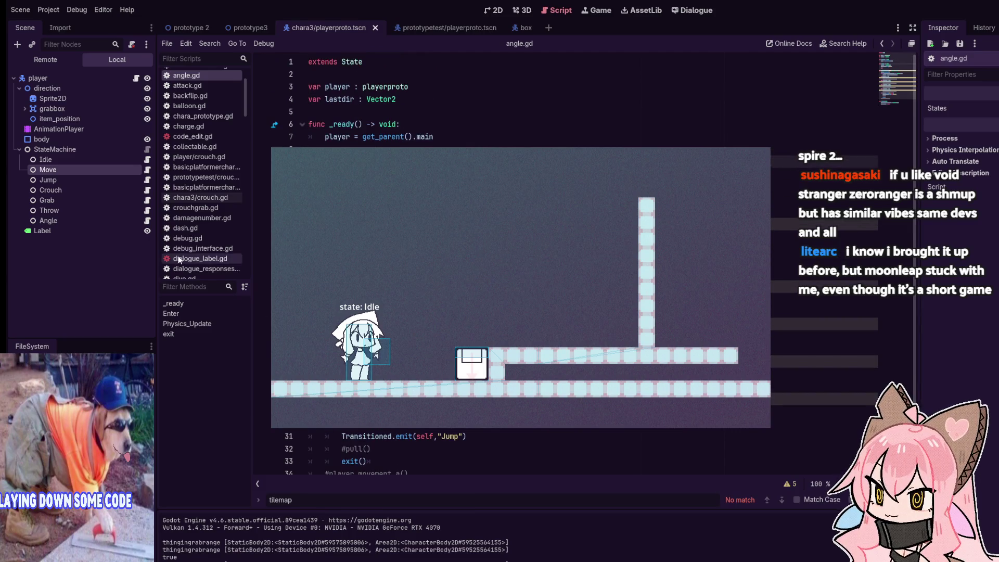
left_click(147, 200)
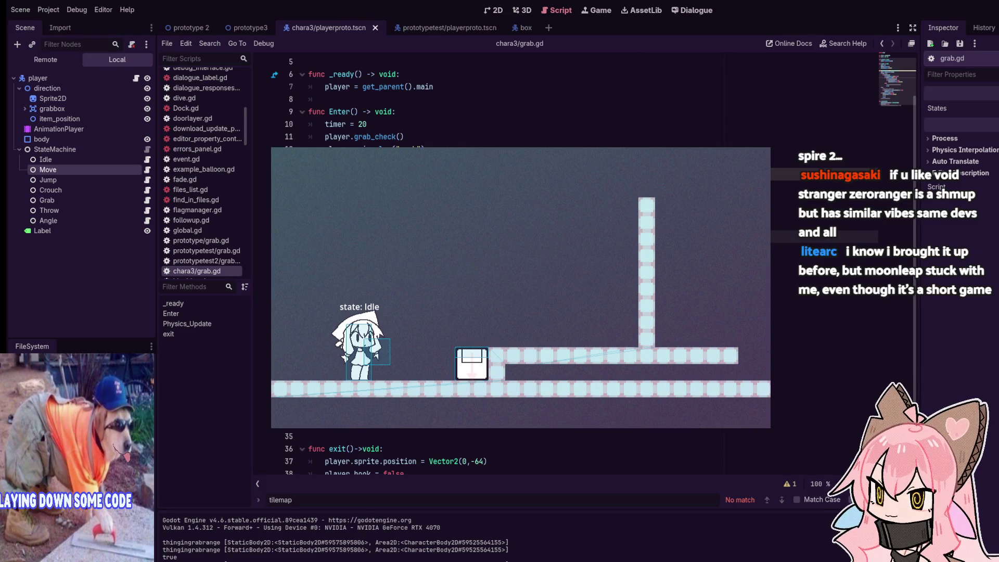
key("Return")
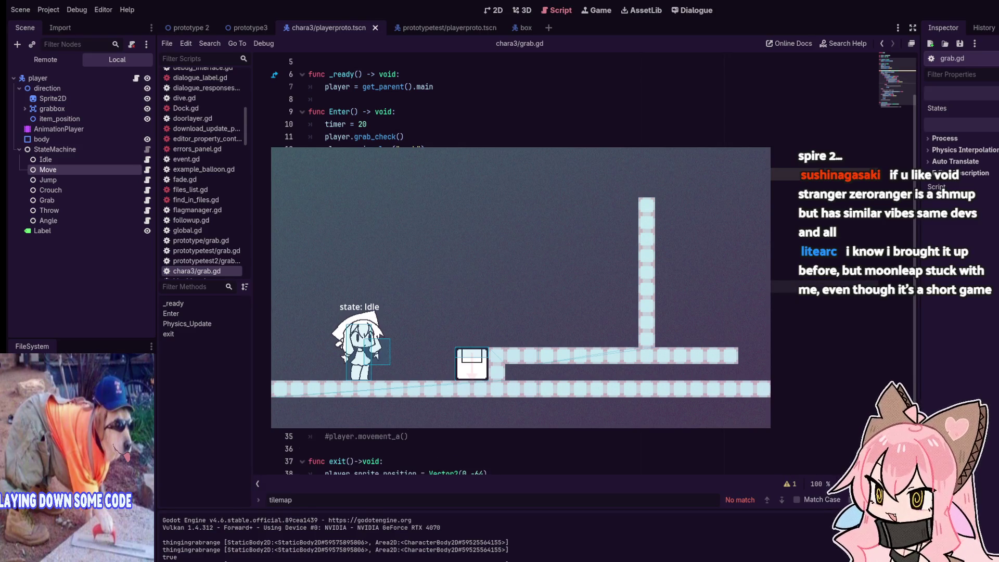
key("BackSpace")
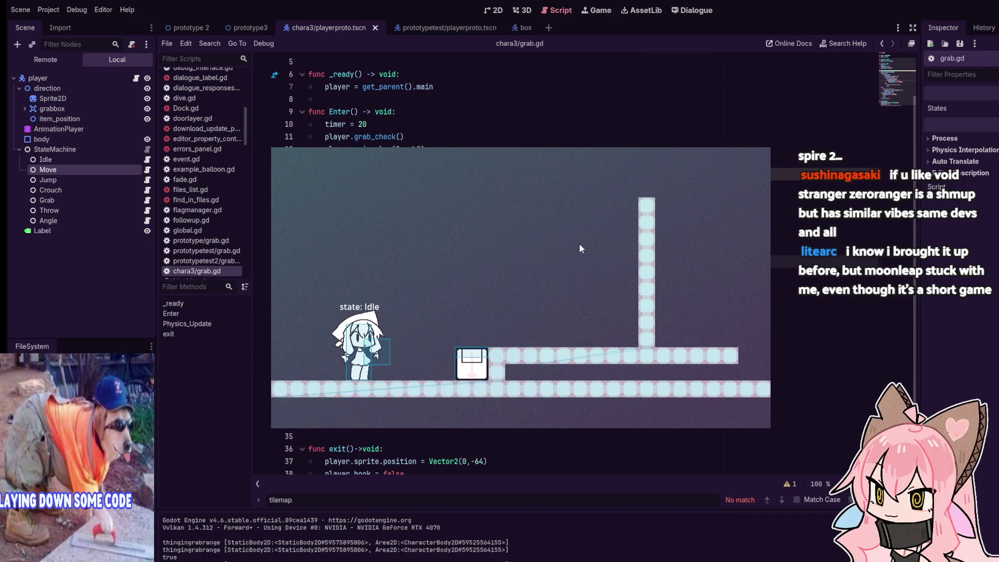
Playtest lifting the box, carrying it left and right, and throwing it left
key("Right")
key("x")
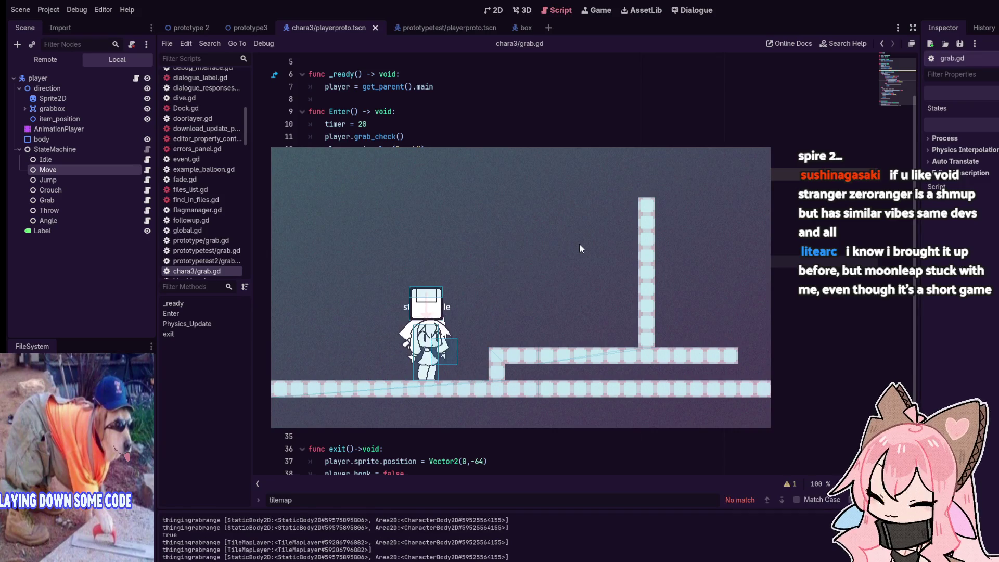
key("Left")
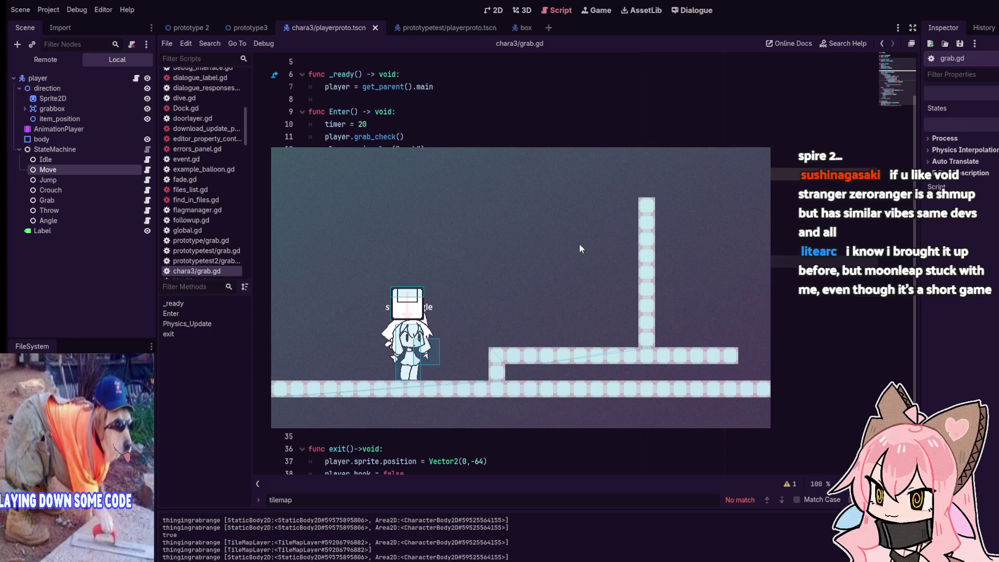
key("Left")
key("Right")
key("Left")
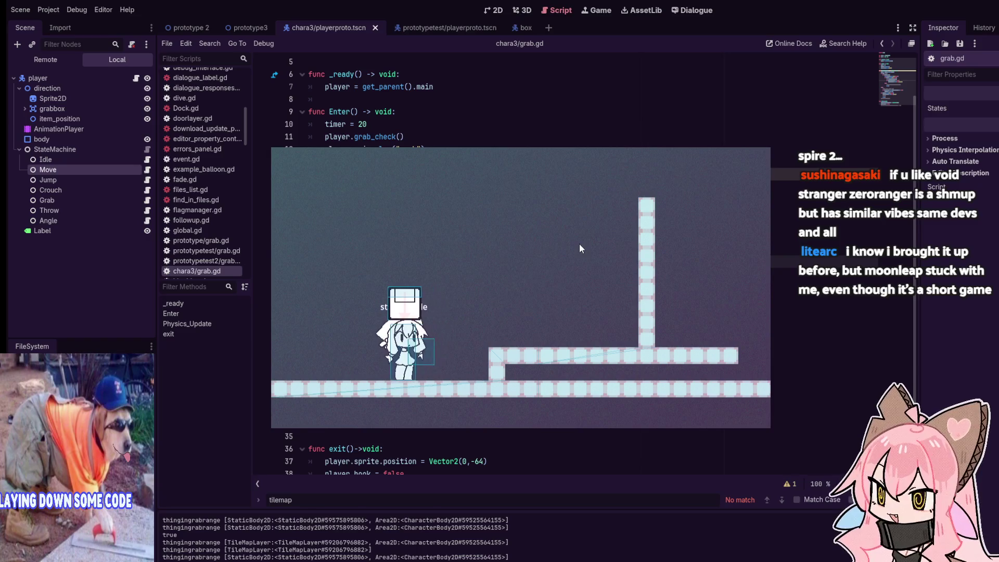
left_click(148, 221)
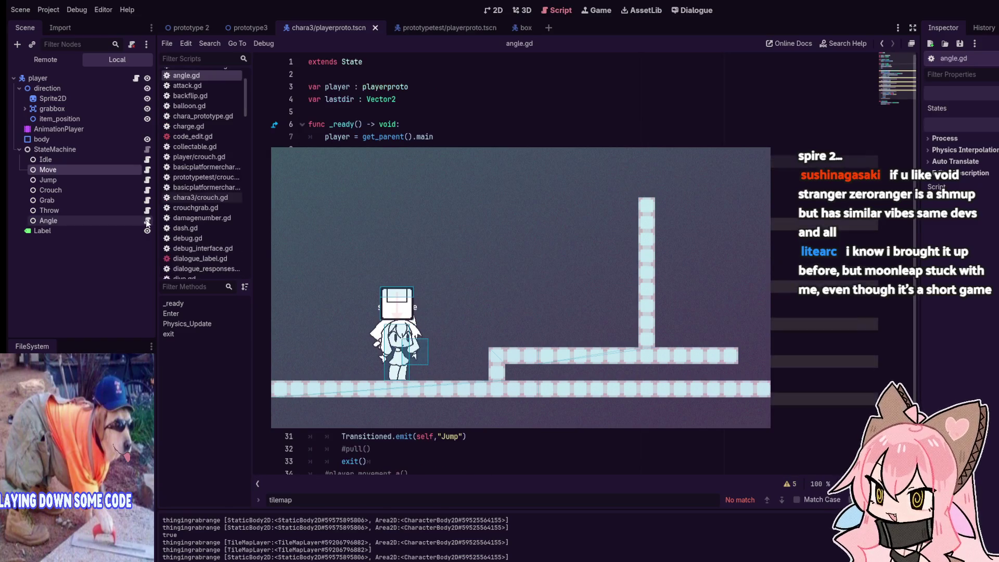
key("Left")
key("x")
key("Right")
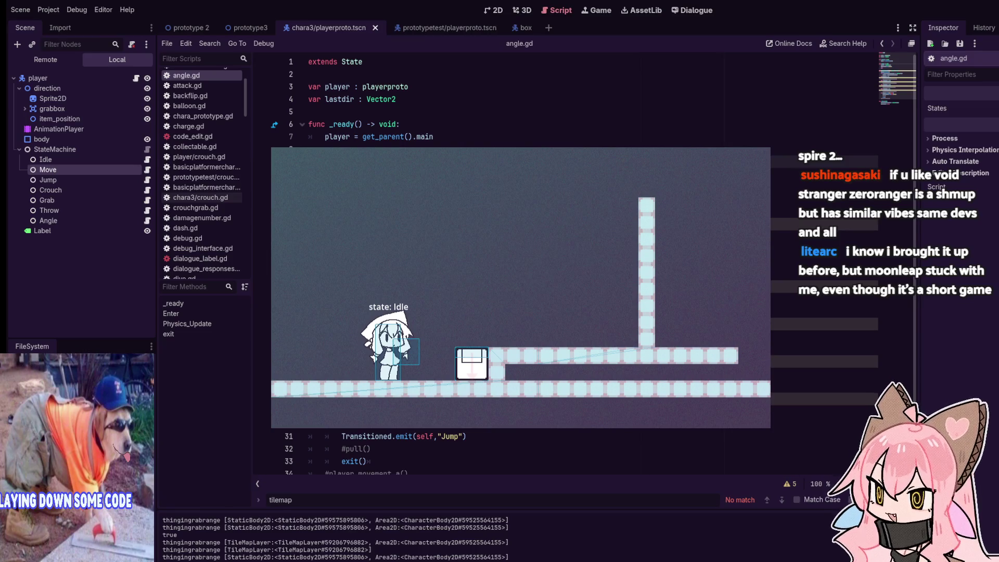
Edit and save angle.gd, retest carrying the box both ways, then stop the game
scroll(469, 453, "up", 1)
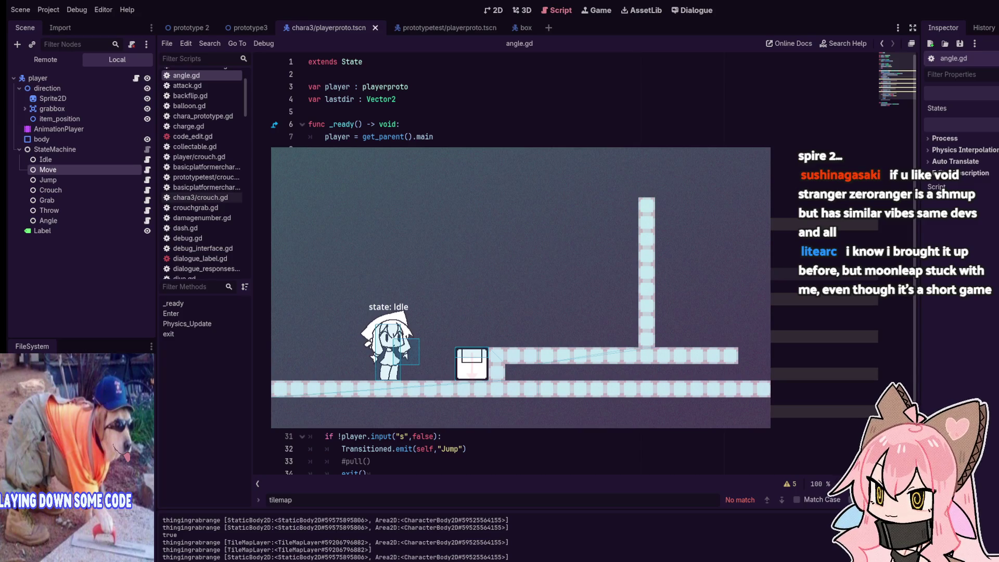
key("BackSpace")
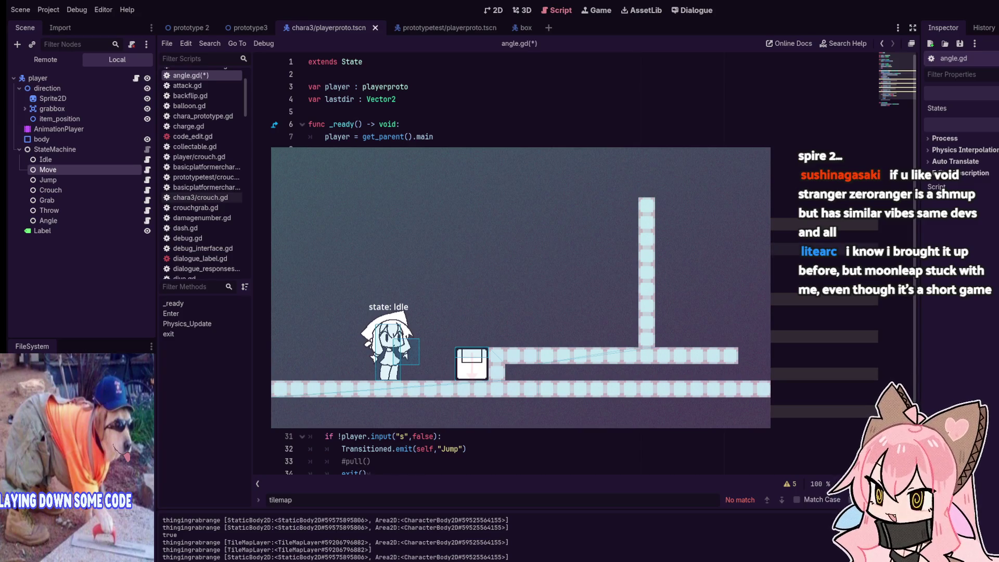
key("ctrl+s")
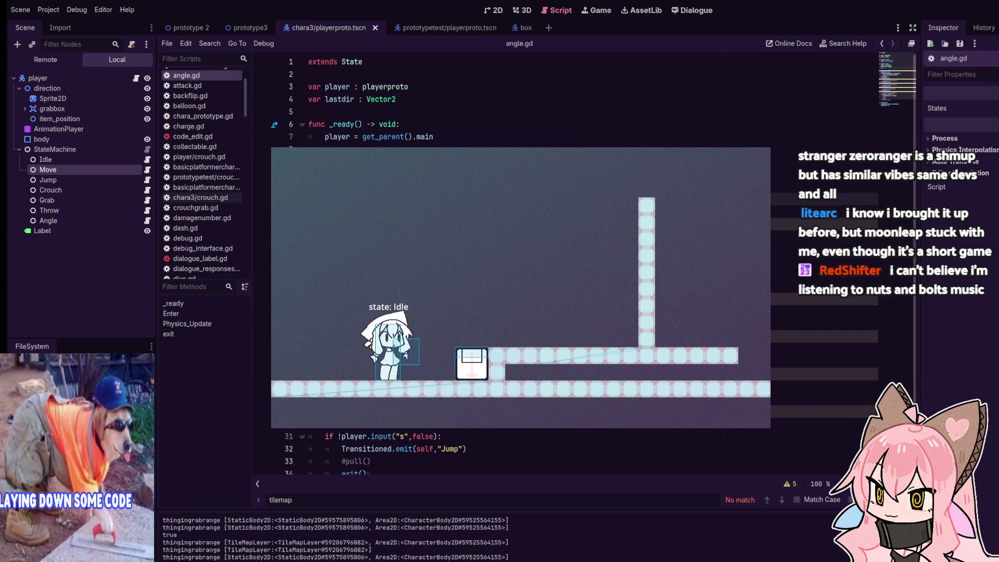
key("d")
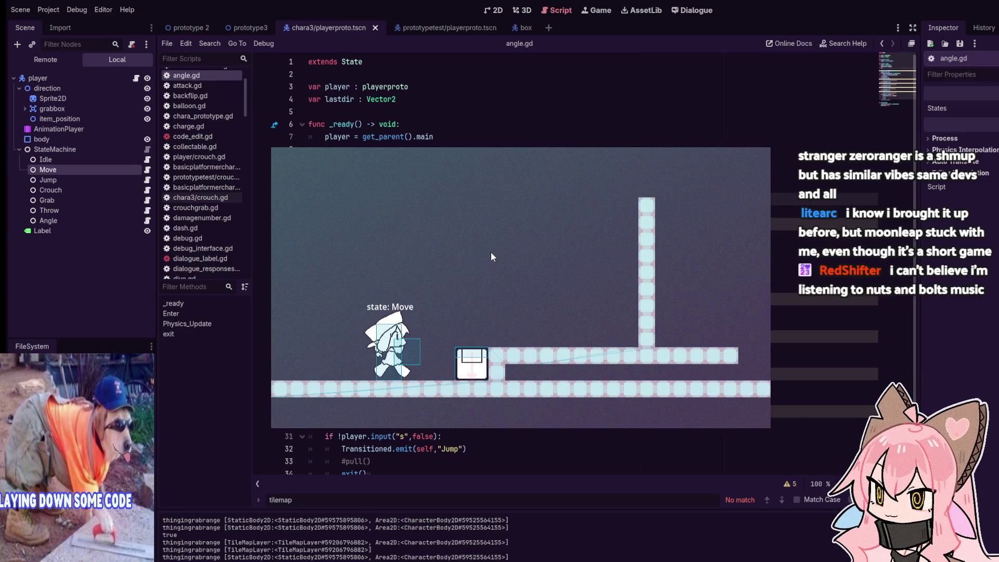
key("j")
key("a")
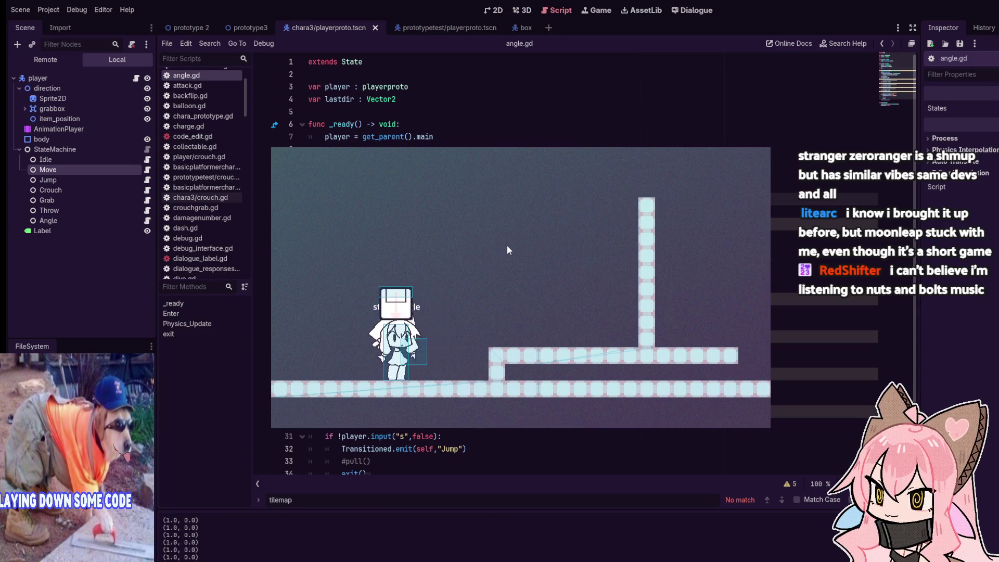
key("a")
key("d")
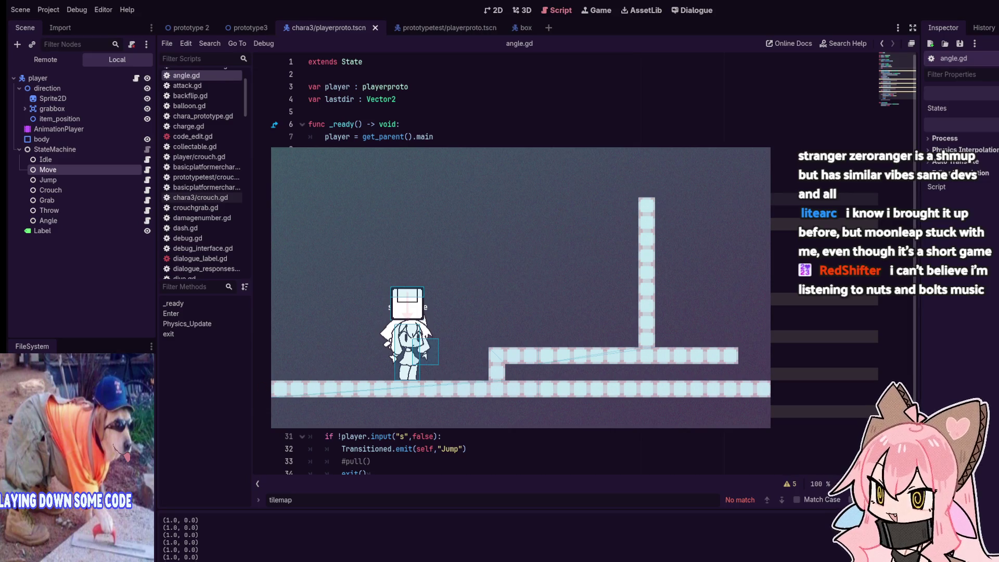
key("F8")
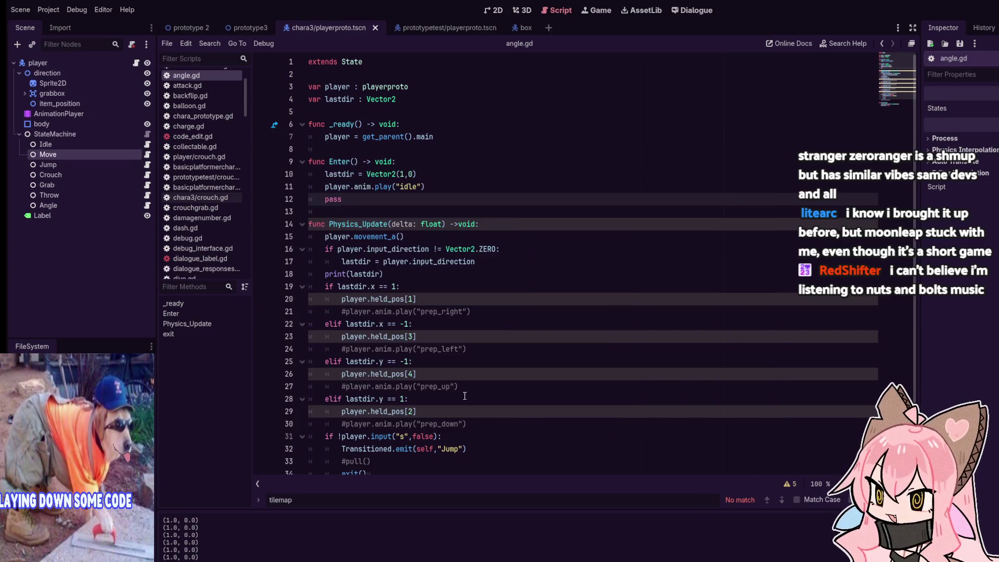
Begin line 20 in angle.gd with 'player.grabbox.' before held_pos, then open playerproto.gd
left_click(336, 371)
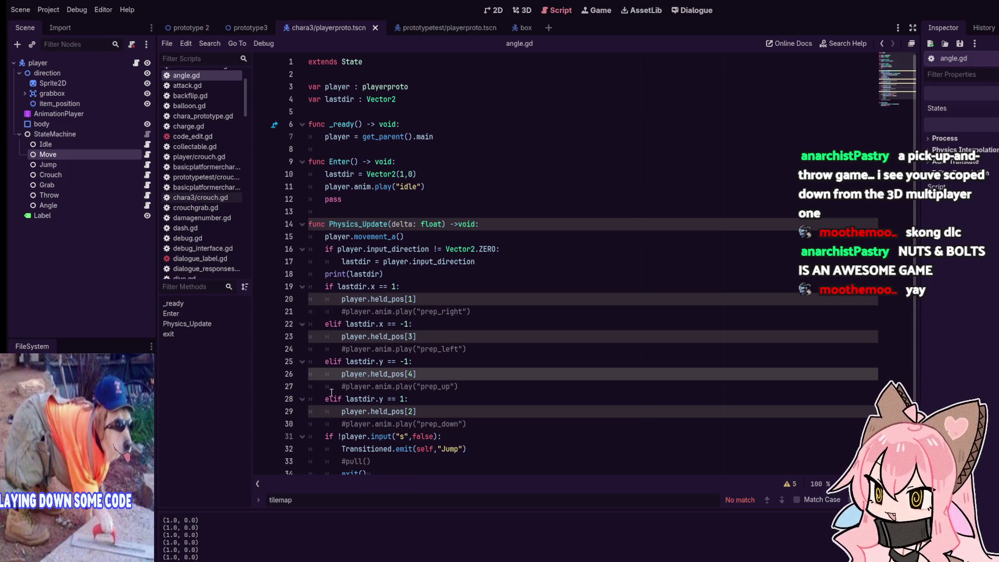
left_click(337, 299)
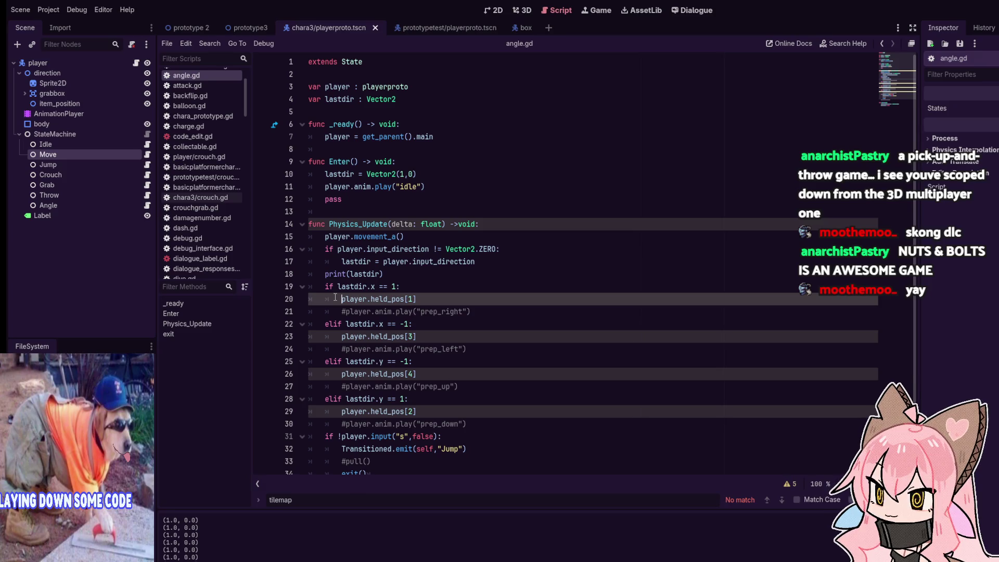
type("player")
type(".grab")
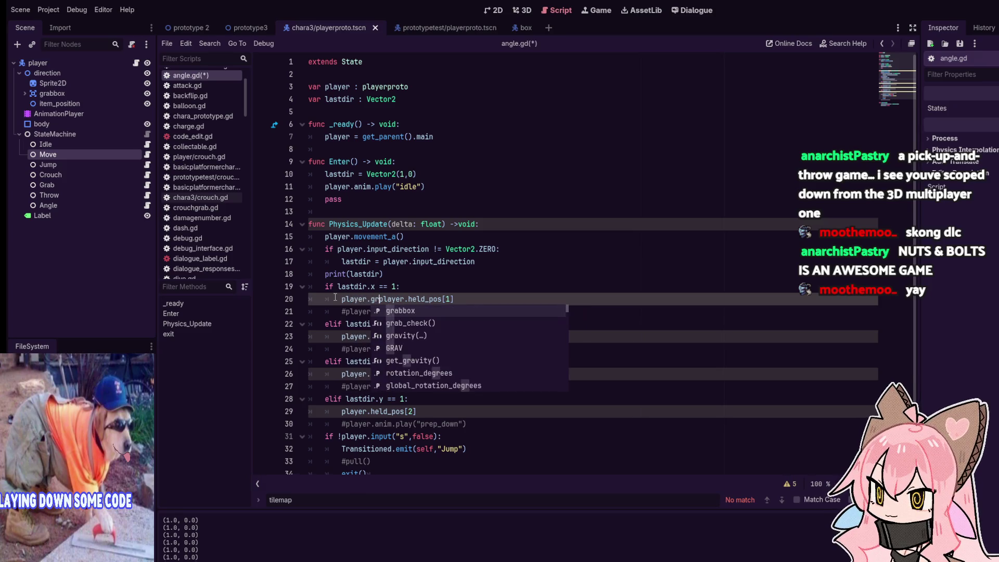
key("Return")
type(".")
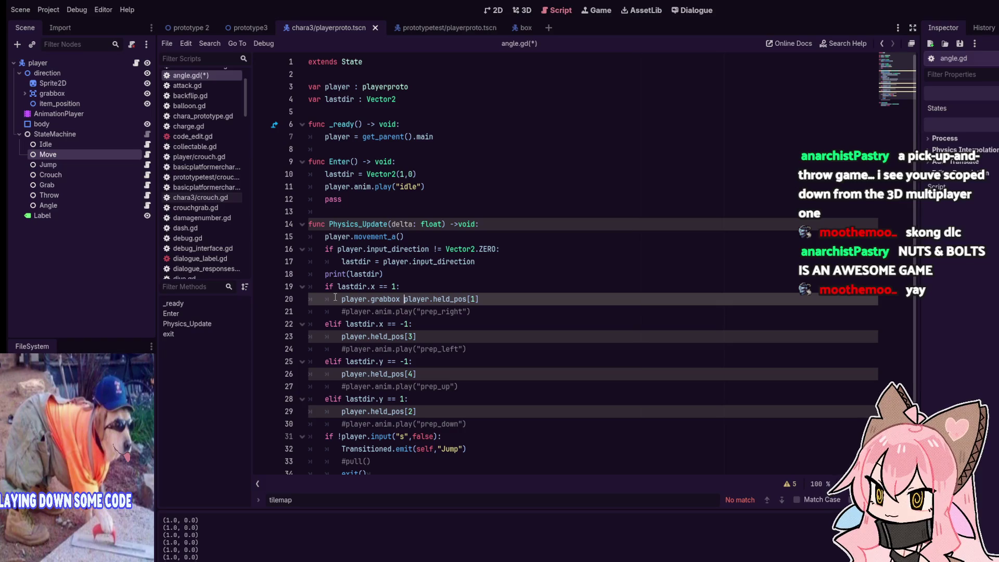
left_click(136, 63)
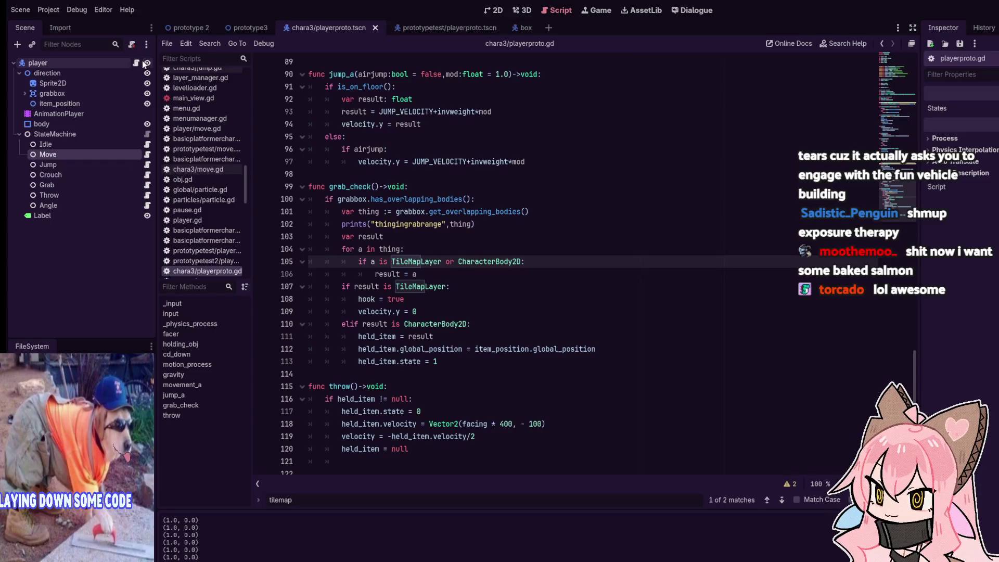
In playerproto.gd, rename item_position to item_pos, including the line 112 reference, and save
scroll(487, 231, "up", 20)
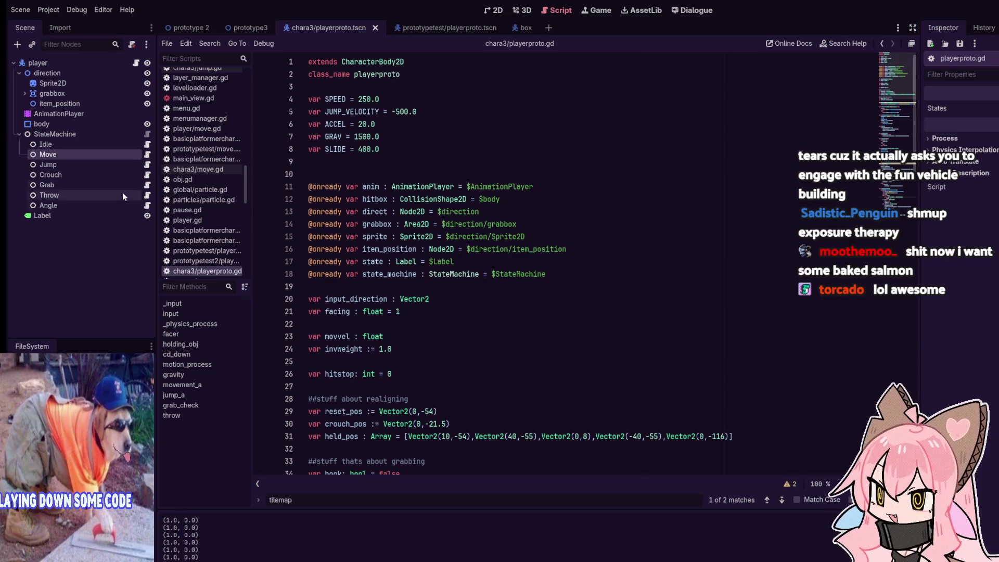
left_click(148, 207)
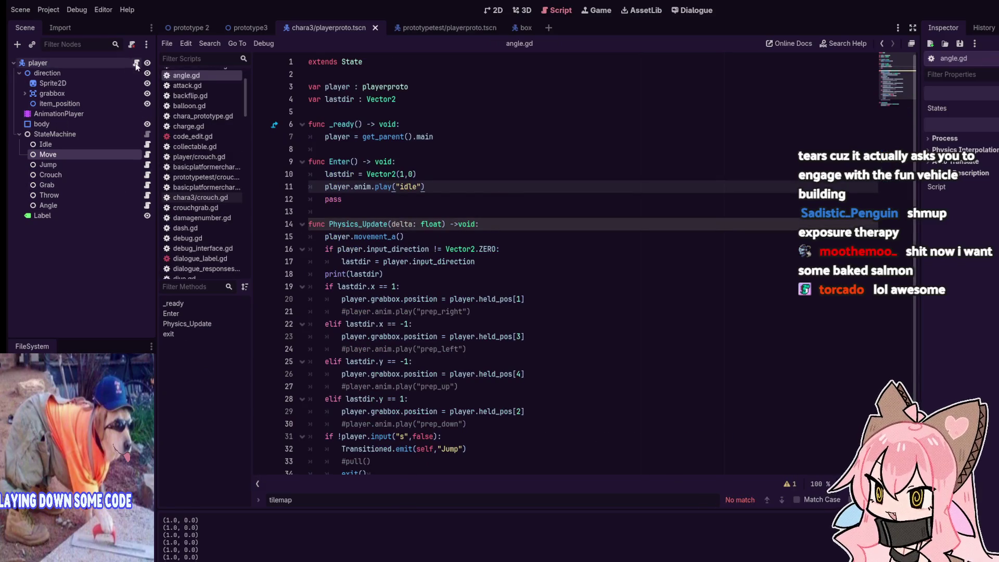
left_click(136, 63)
left_click(420, 249)
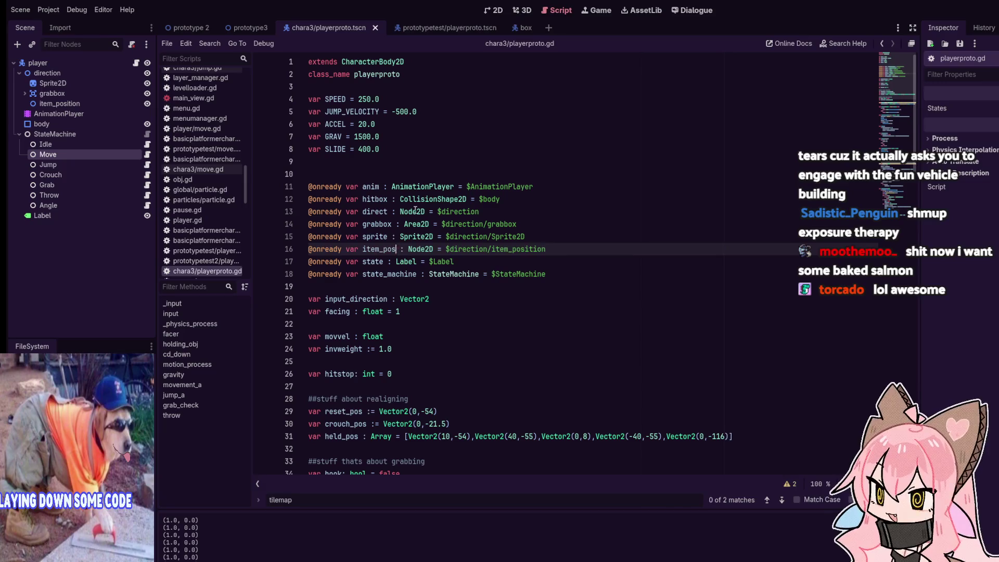
key("ctrl+z")
key("ctrl+z")
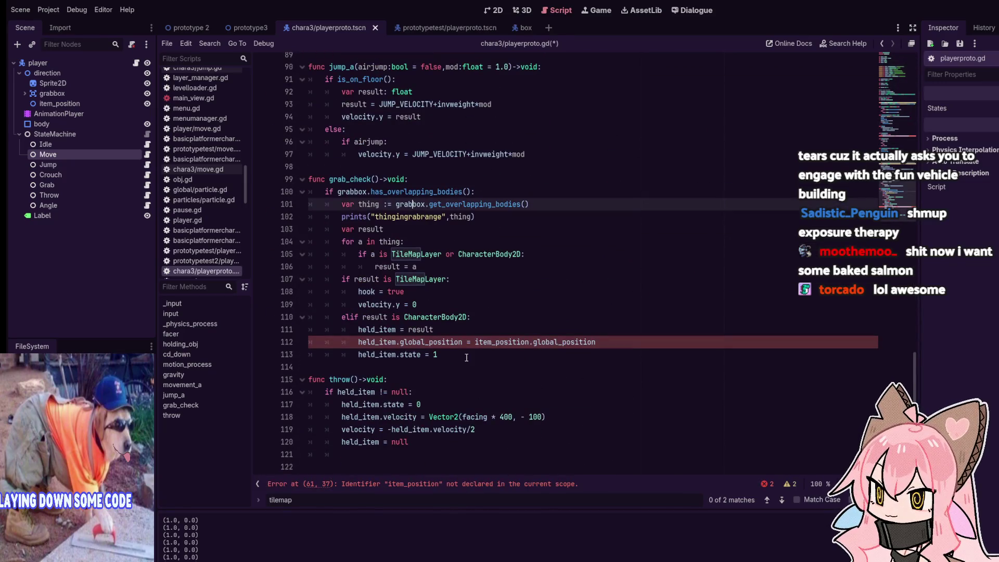
left_click(524, 343)
left_click(507, 343)
key("Delete")
key("Delete")
key("Delete")
left_click(500, 304)
key("ctrl+s")
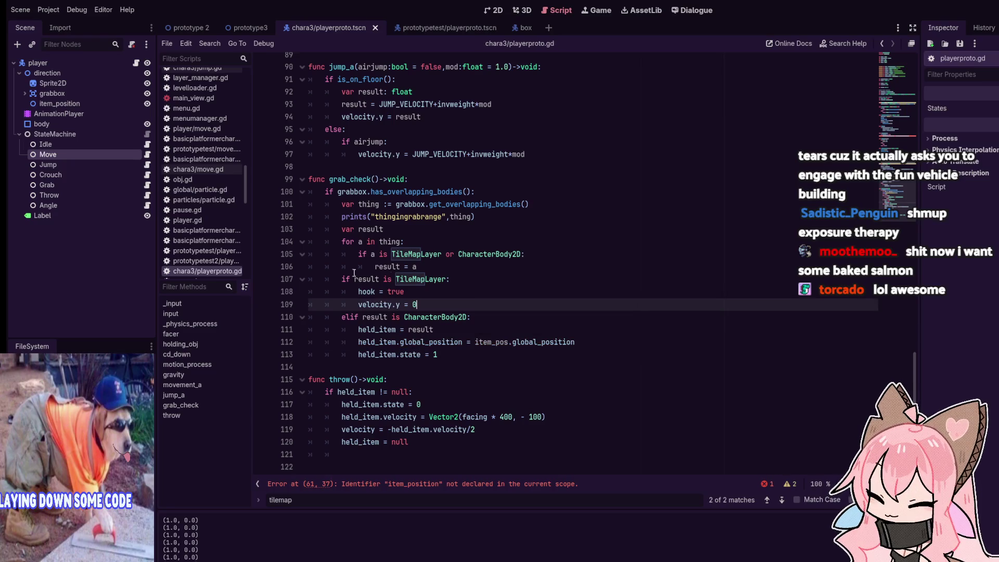
In angle.gd, replace grabbox with item_pos on lines 20 and 23
left_click(148, 207)
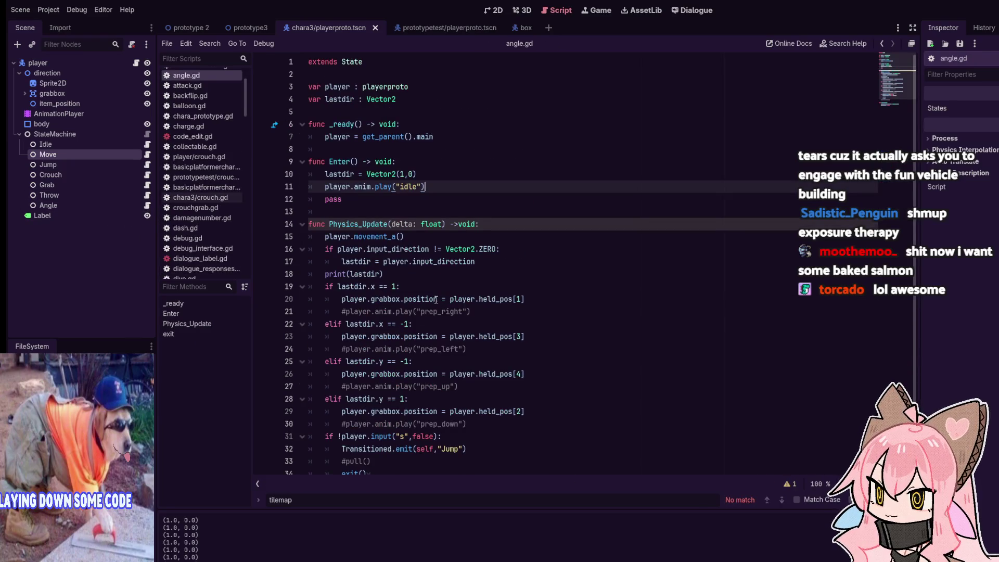
double_click(372, 300)
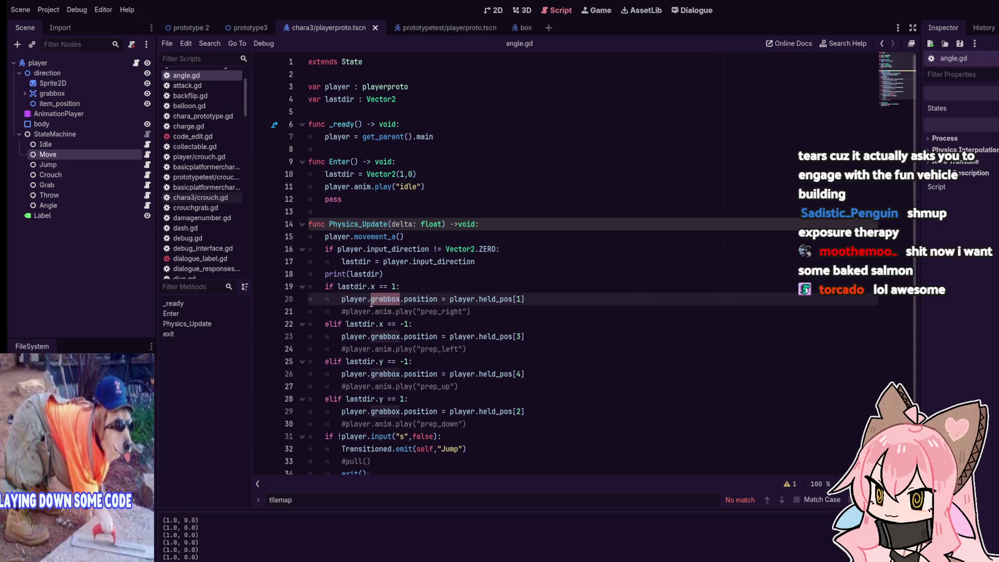
type("item_pos")
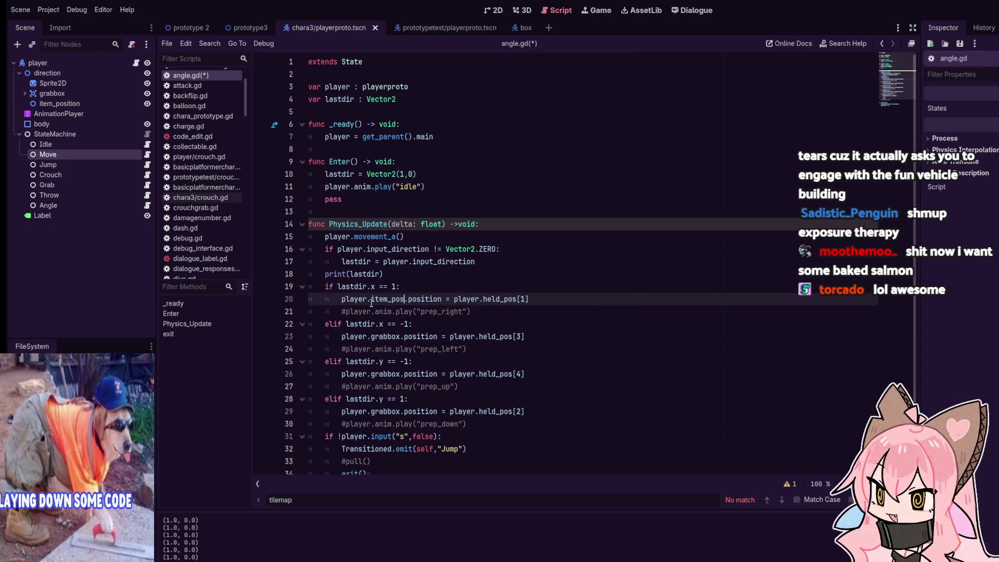
double_click(372, 299)
key("ctrl+c")
left_click(402, 337)
double_click(385, 337)
key("ctrl+v")
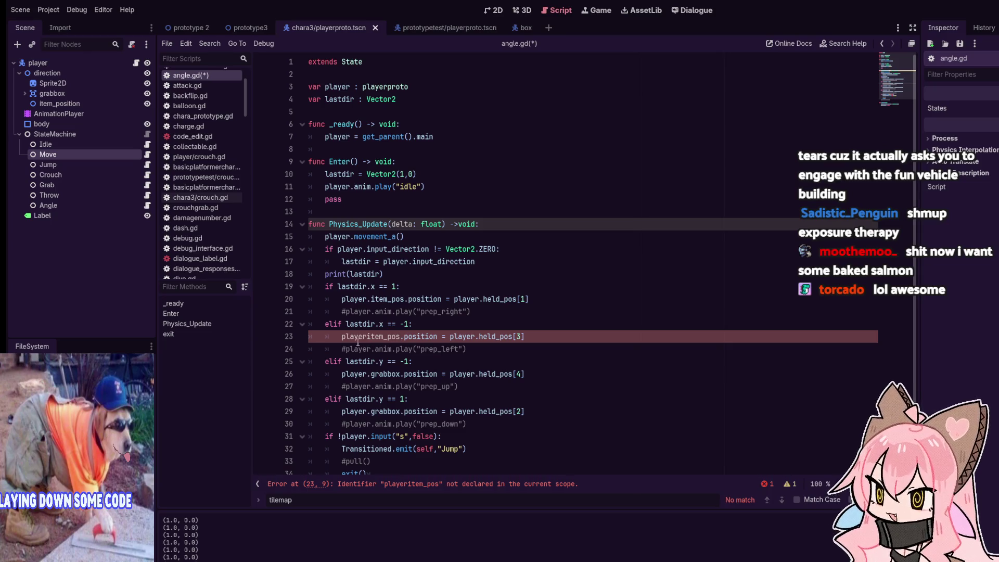
Fix line 23 to player.item_pos, replace grabbox on lines 26 and 29, and save angle.gd
left_click_drag(342, 336, 404, 336)
key("ctrl+c")
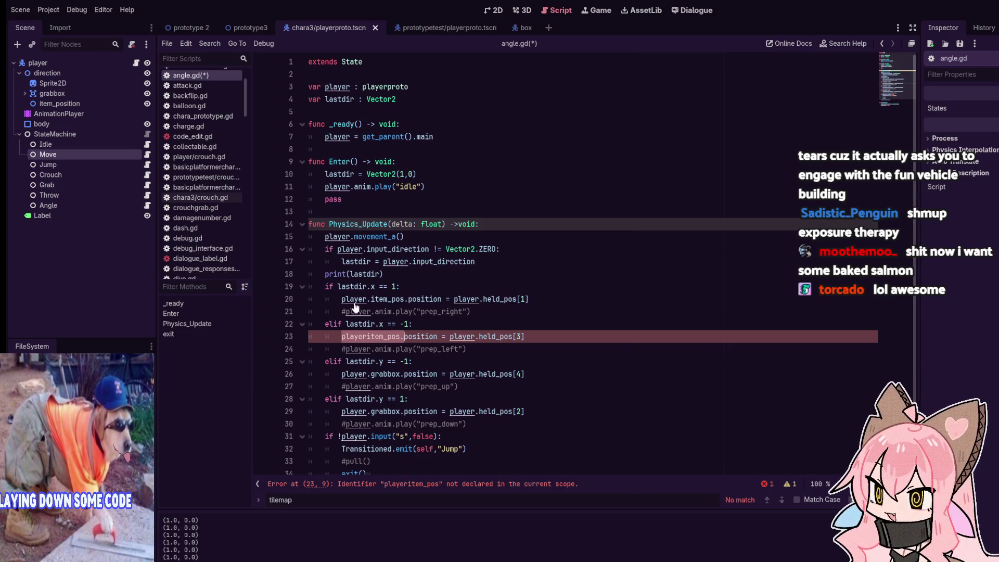
double_click(367, 299)
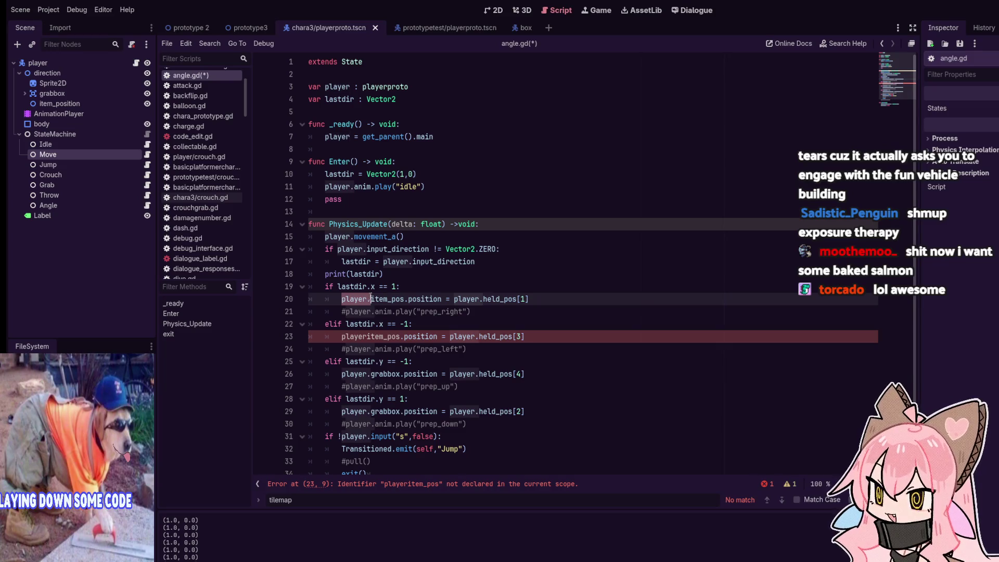
key("ctrl+v")
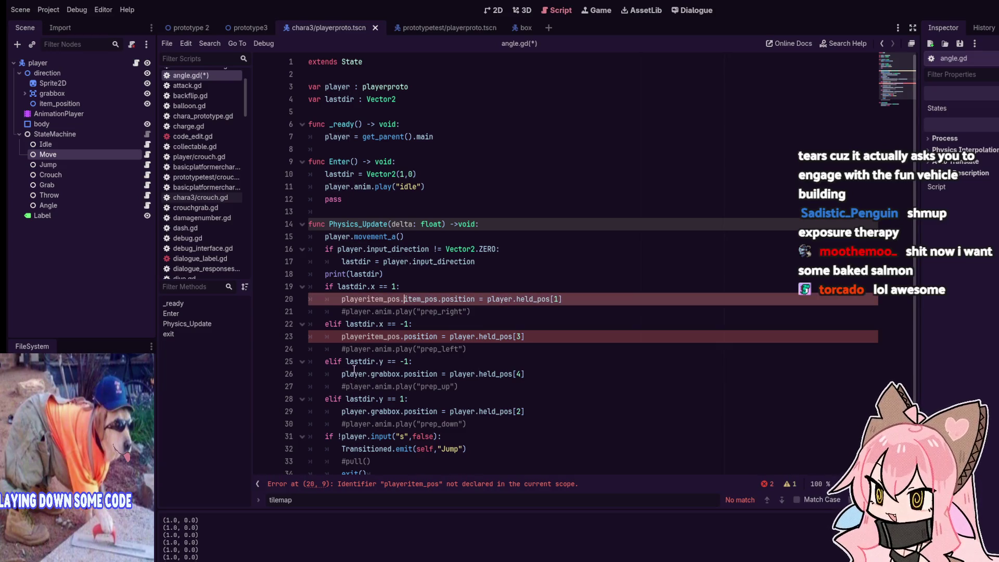
key("ctrl+z")
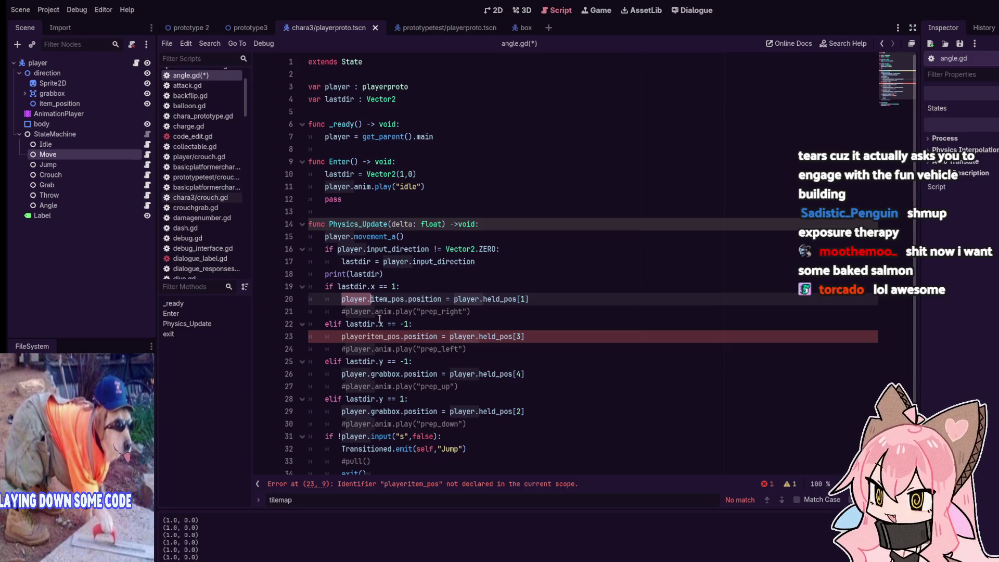
left_click(398, 290)
left_click(368, 337)
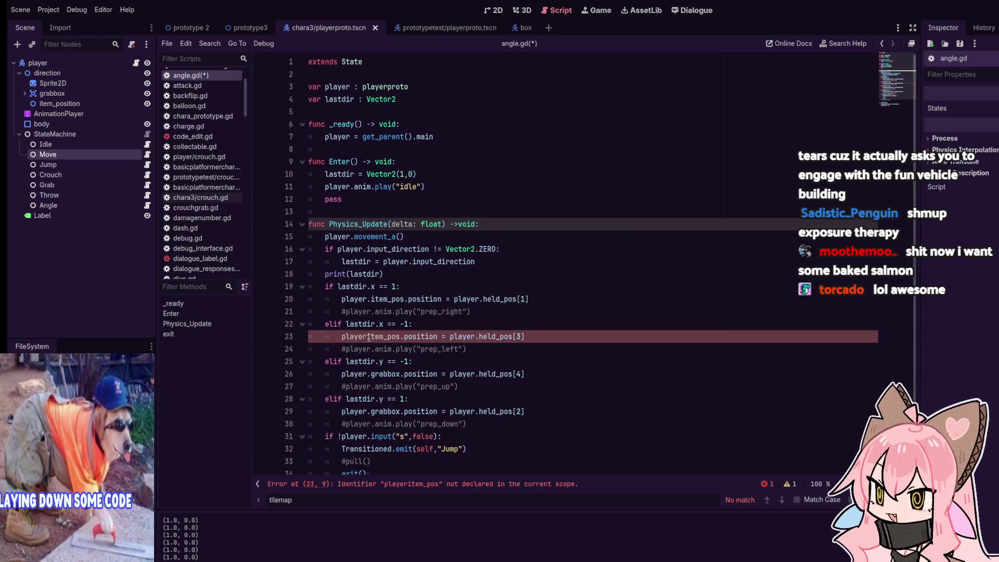
type(".")
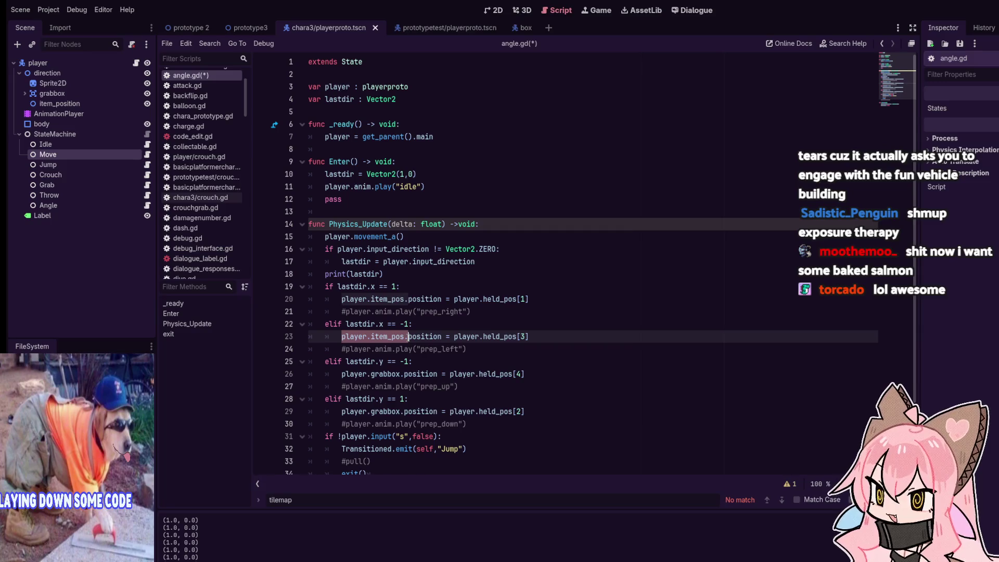
mouse_move(342, 374)
left_mouse_down()
mouse_move(425, 374)
mouse_move(405, 374)
left_mouse_up()
type("player.item_pos.")
left_click_drag(404, 411, 342, 412)
type("player.item_pos.")
key("ctrl+s")
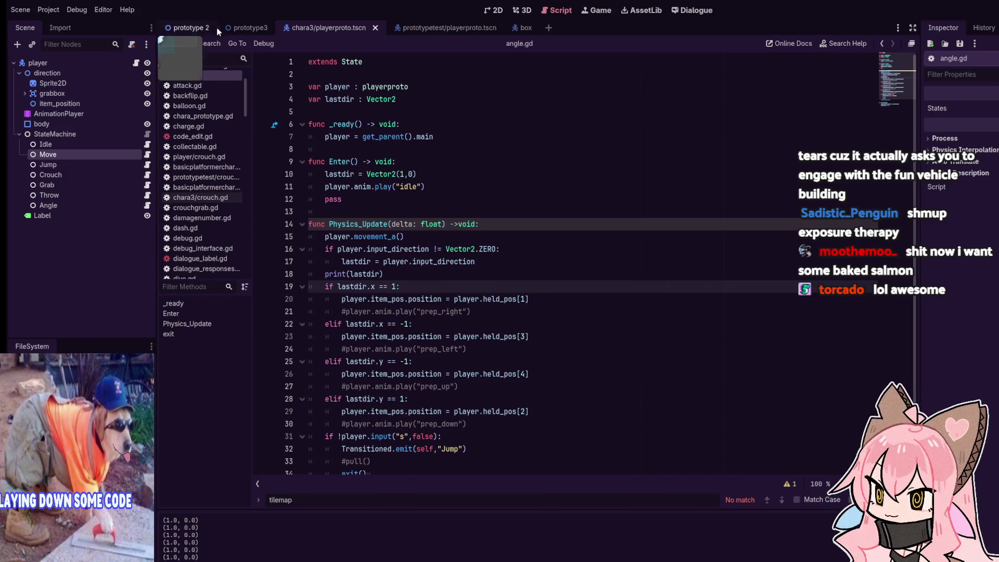
Run prototype3 with F6, trim line 61's reference to item_pos, and stop the game
left_click(245, 27)
key("F6")
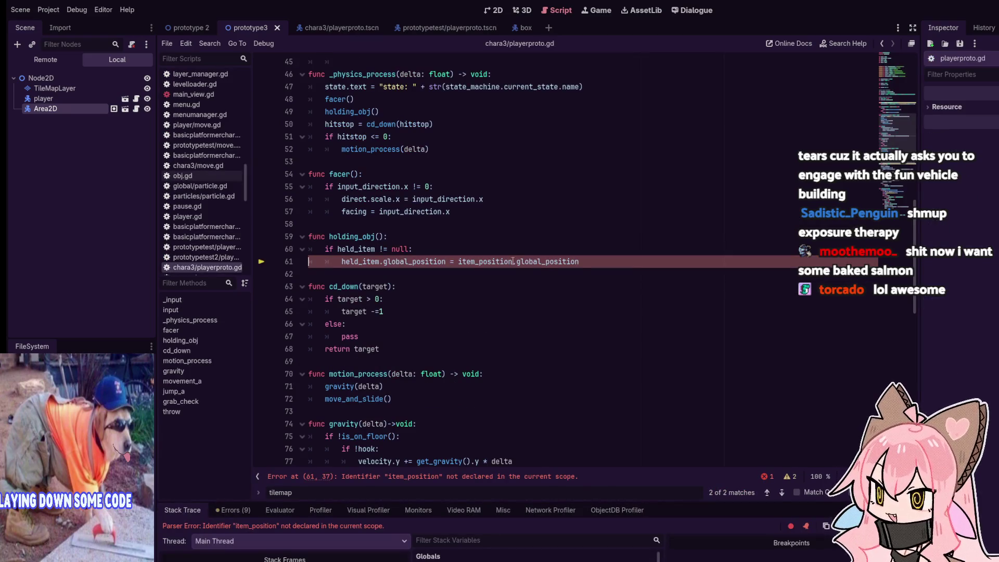
left_click_drag(492, 261, 512, 262)
key("BackSpace")
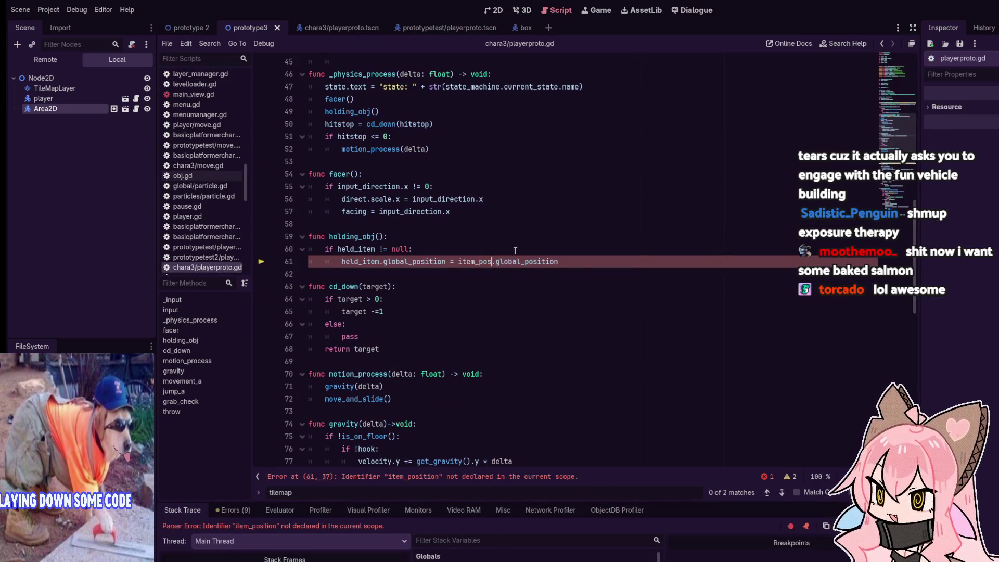
left_click(602, 211)
key("F8")
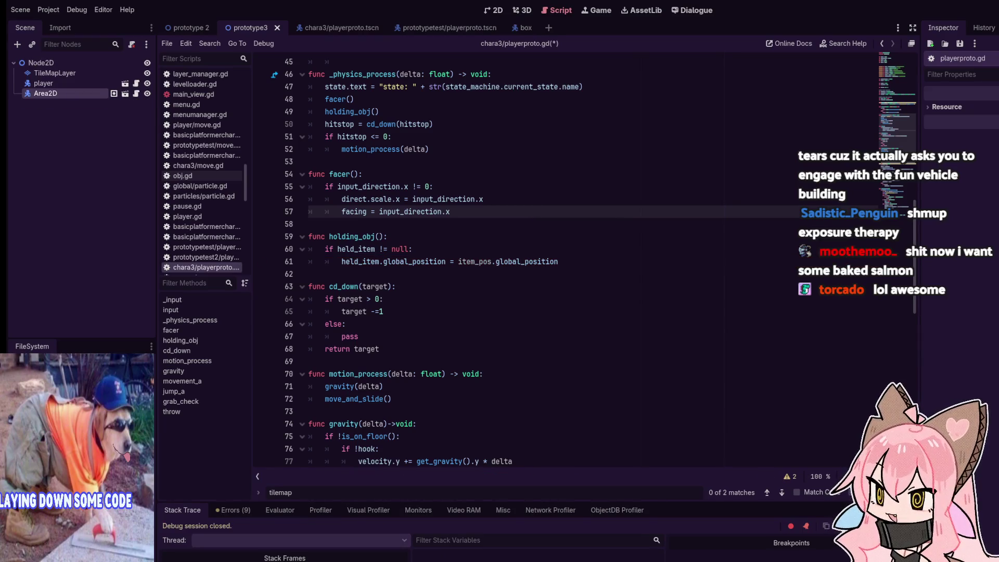
Test-run the scene, aiming the held box down and left and walking both ways, then return to chara3
key("F6")
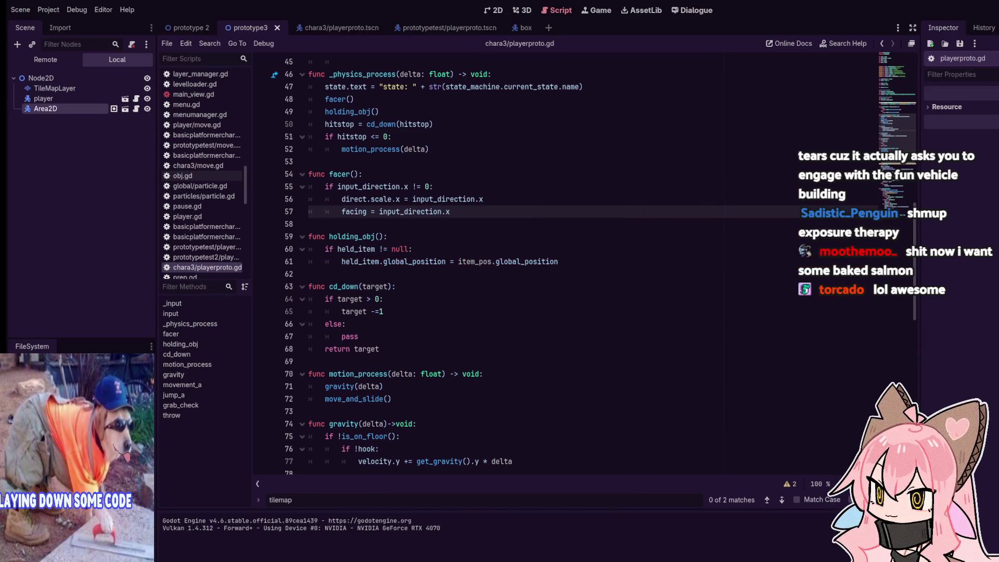
key("Down")
key("Left")
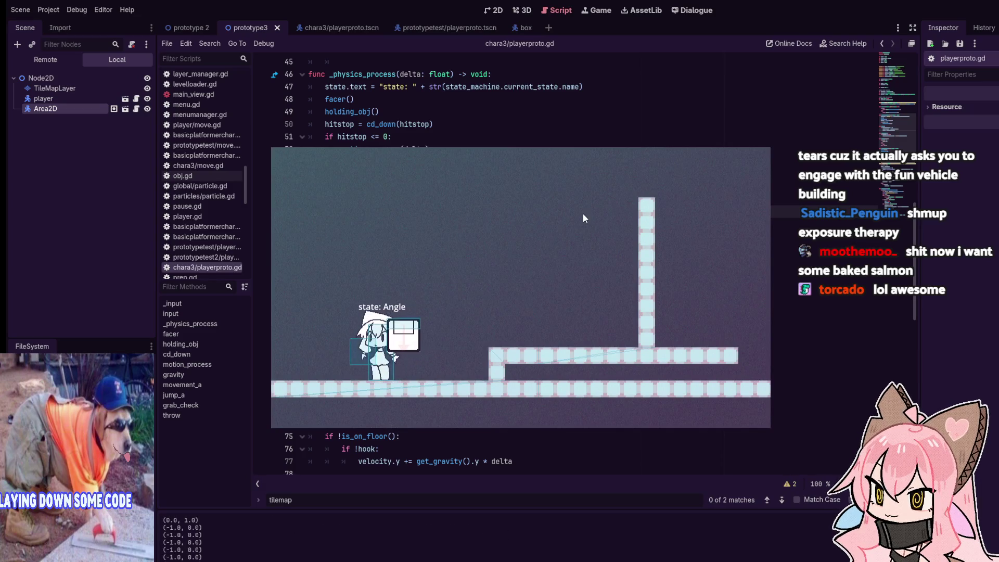
key("Right")
key("Left")
key("Right")
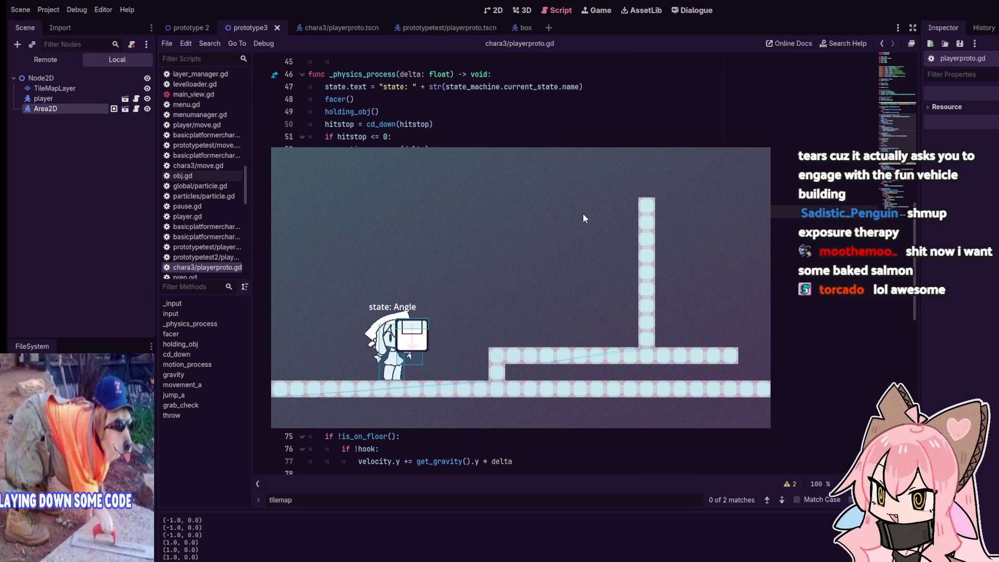
key("F8")
left_click(329, 27)
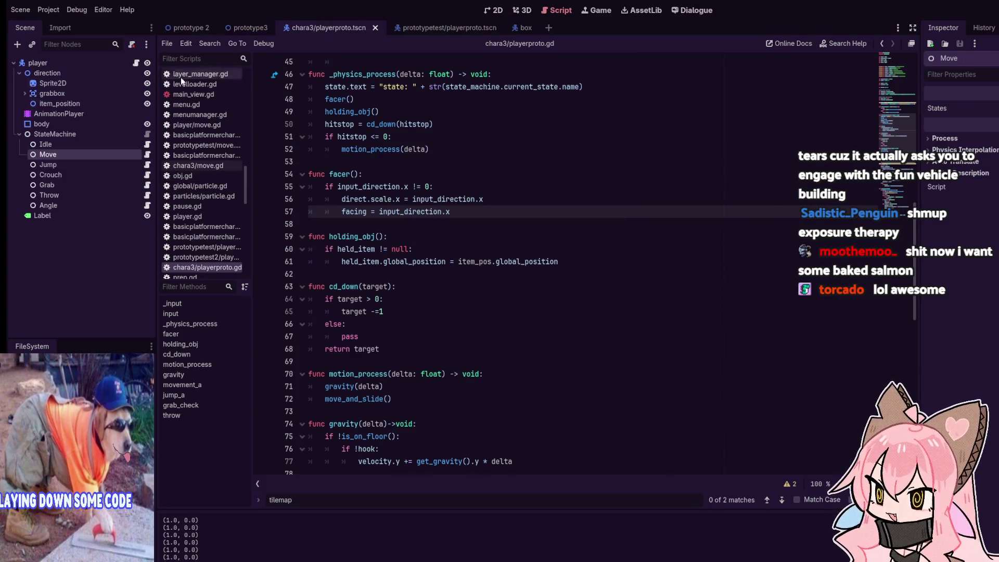
left_click(136, 63)
scroll(456, 199, "down", 8)
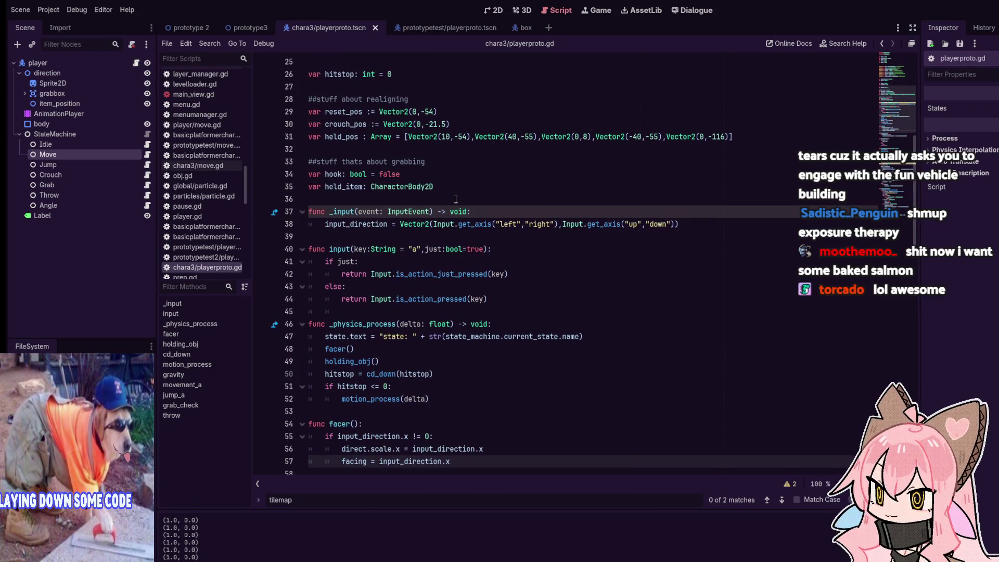
scroll(427, 291, "up", 1)
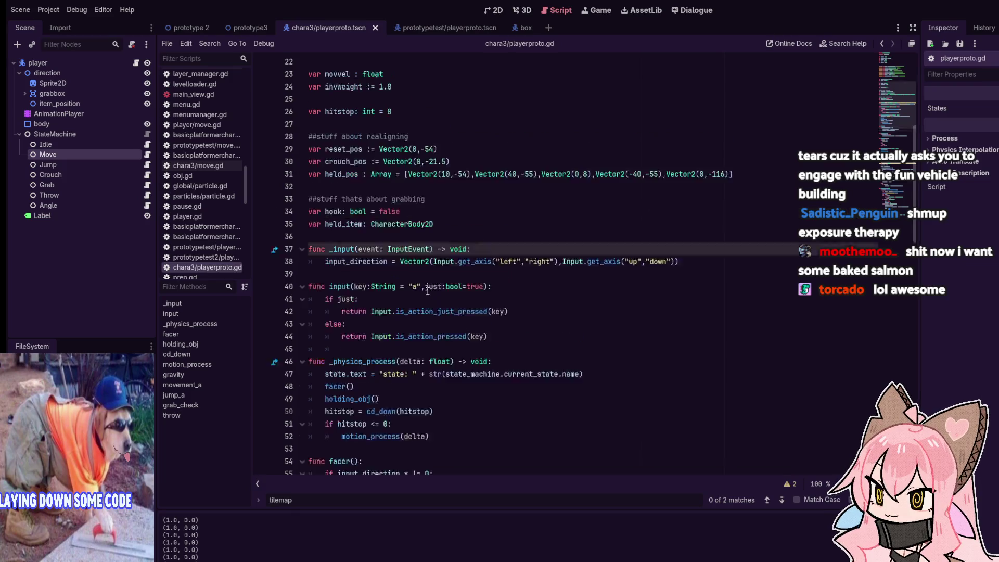
scroll(428, 291, "up", 2)
scroll(428, 291, "up", 1)
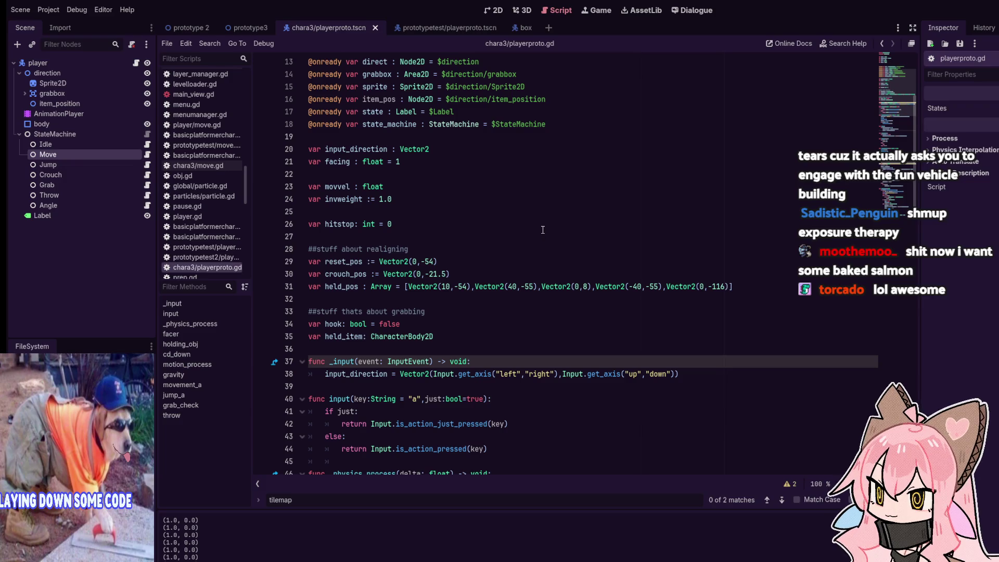
scroll(542, 229, "down", 2)
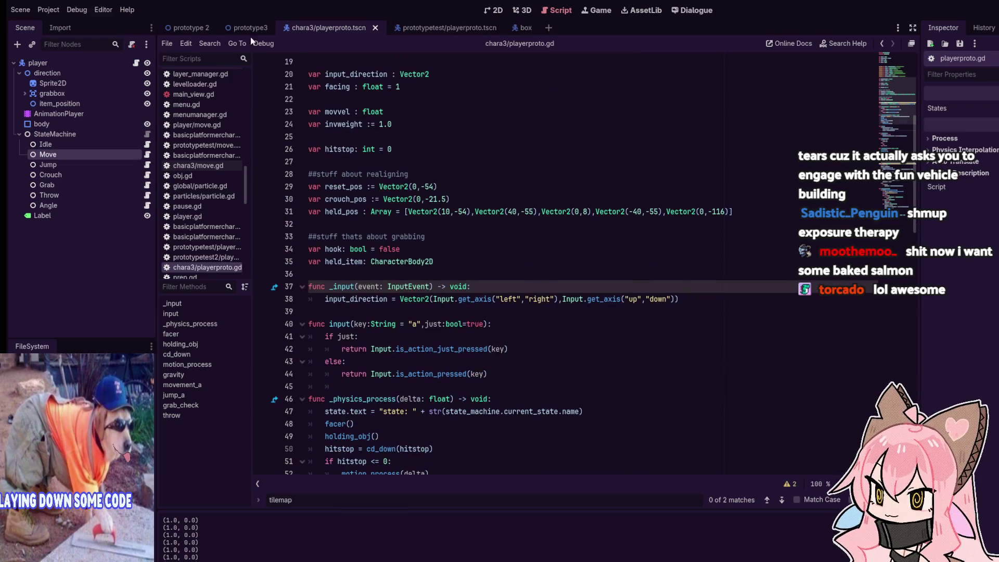
left_click(405, 27)
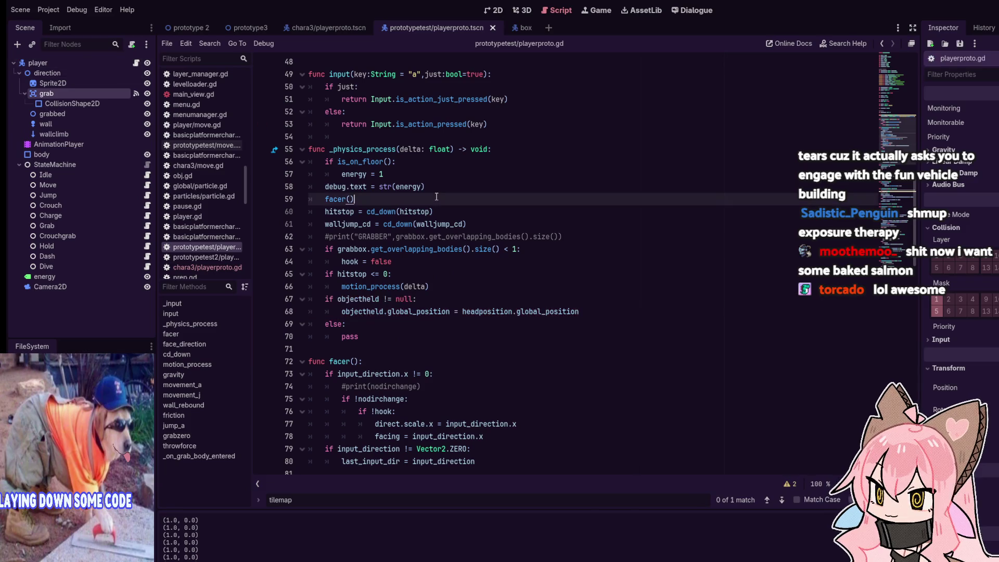
scroll(437, 199, "down", 7)
scroll(437, 199, "down", 1)
scroll(437, 197, "up", 3)
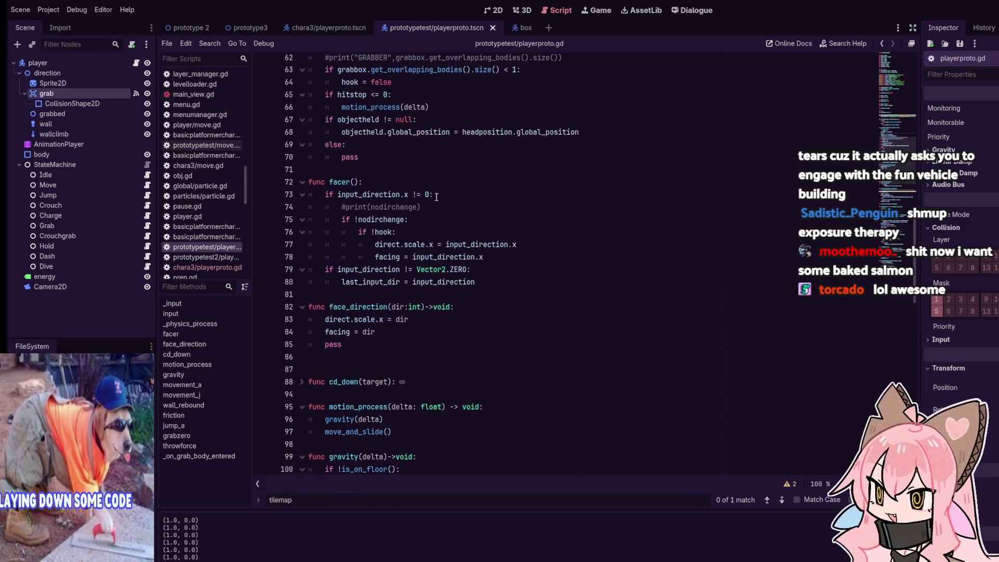
left_click_drag(408, 219, 341, 219)
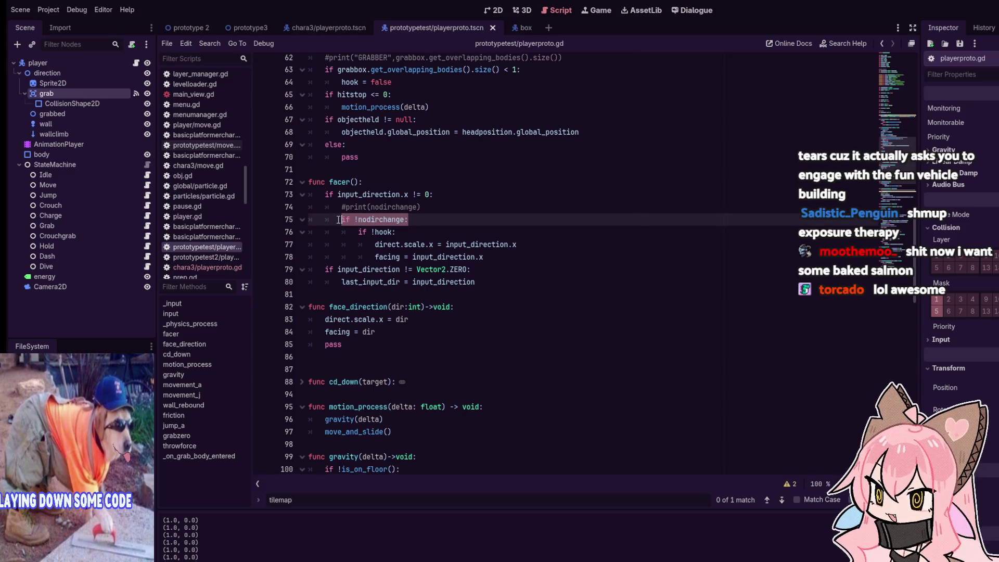
left_click(301, 26)
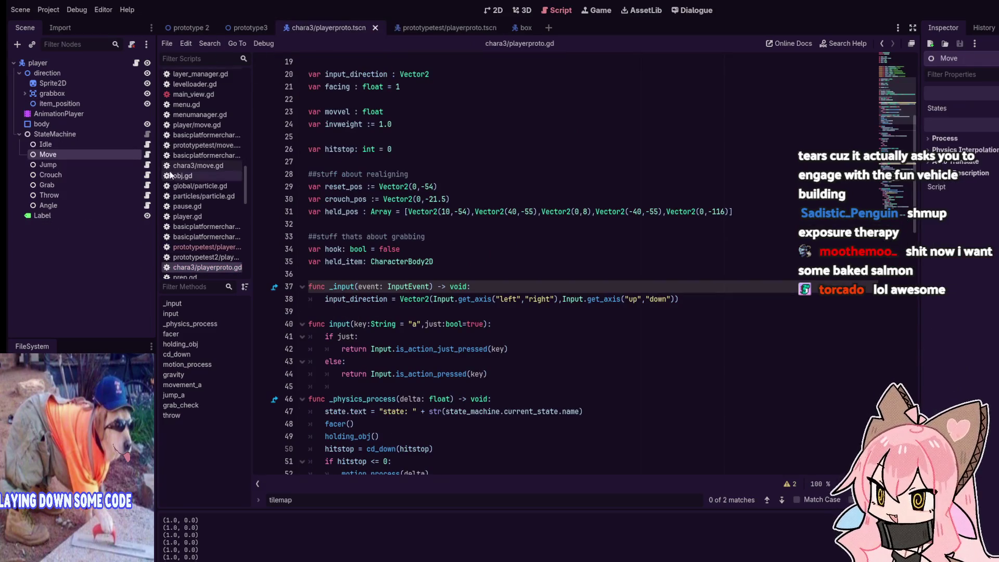
In chara3's player script, add an empty line after line 55 inside facer()'s input_direction.x check
left_click(137, 63)
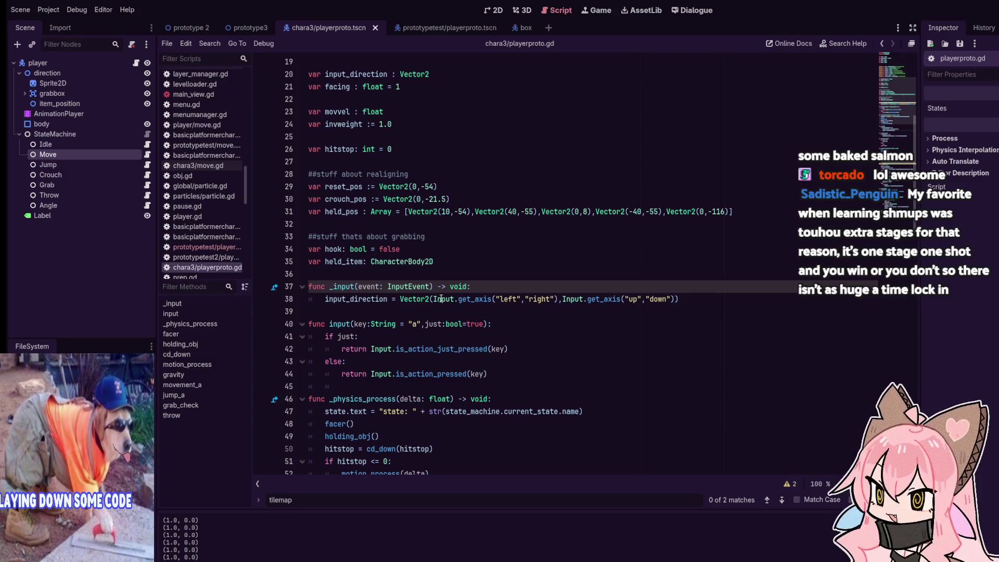
left_click(419, 287)
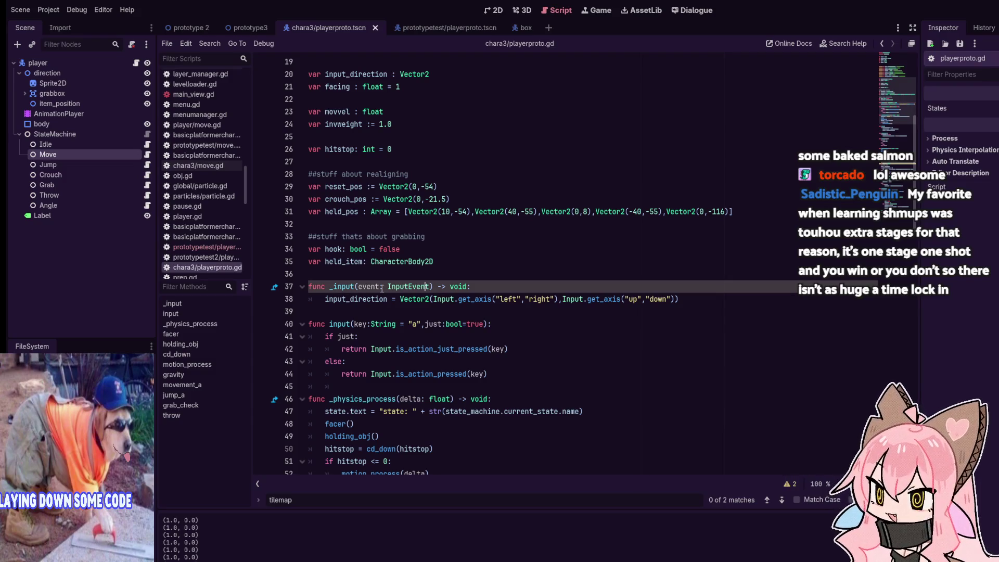
scroll(381, 287, "down", 5)
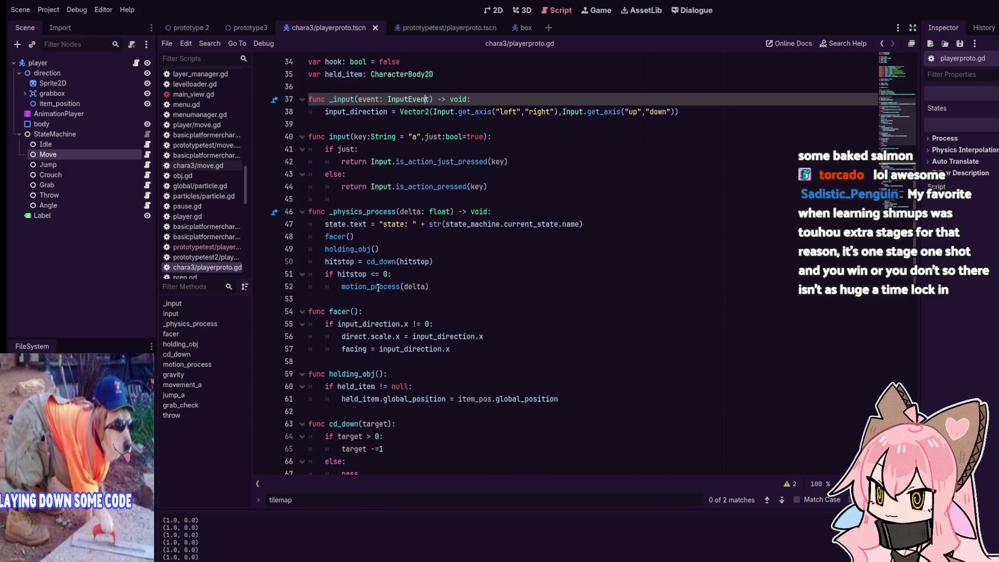
left_click(371, 299)
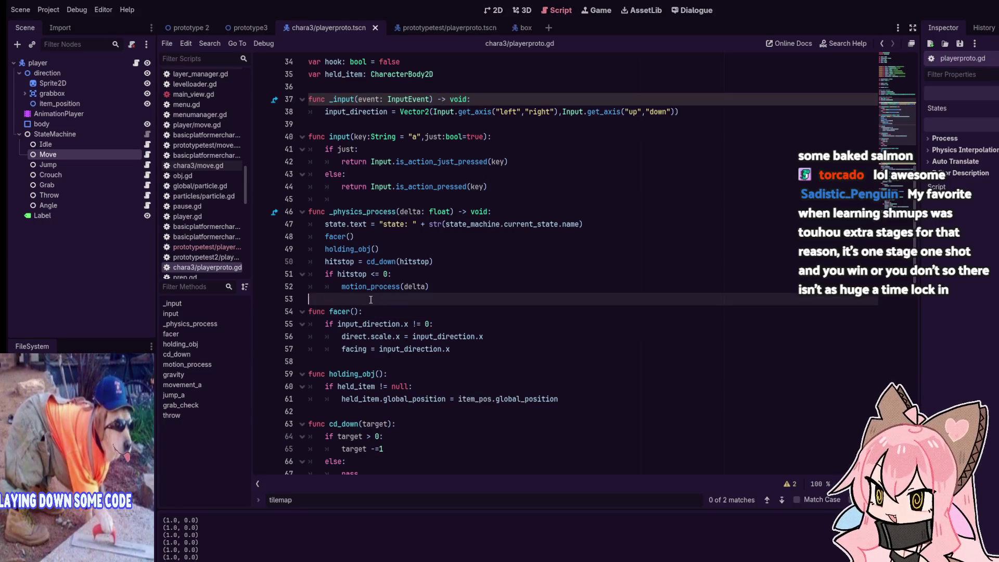
scroll(371, 300, "up", 3)
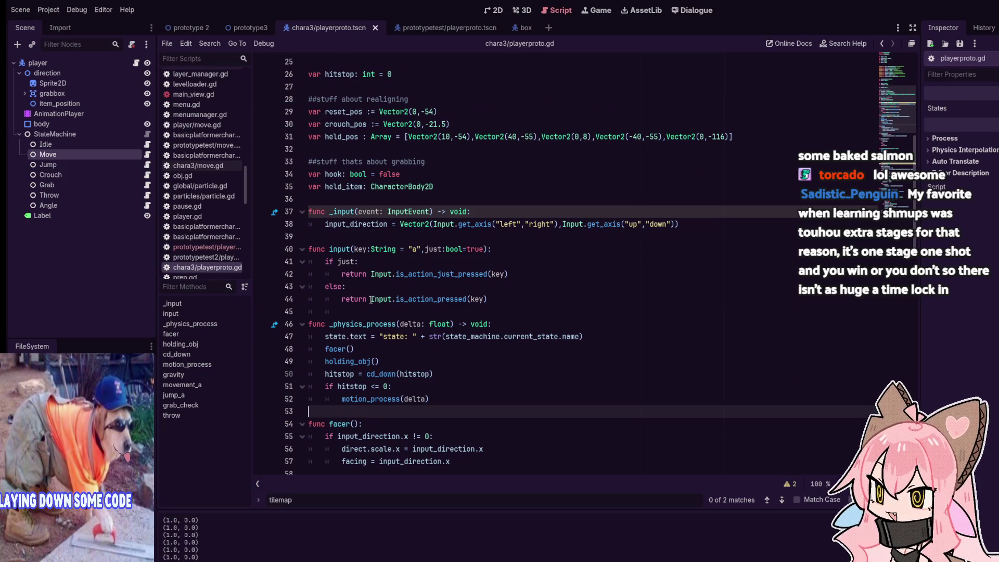
left_click(374, 310)
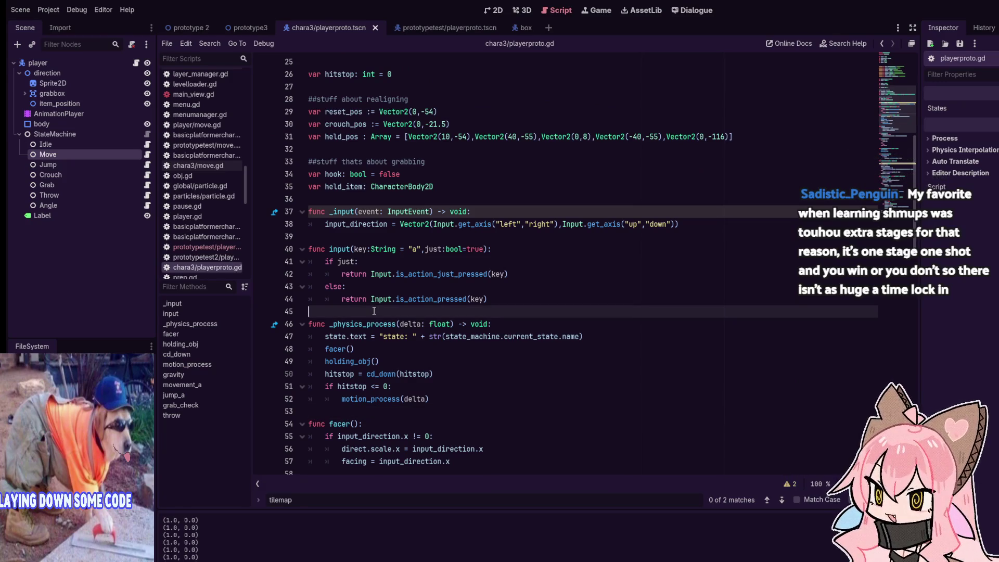
key("Tab")
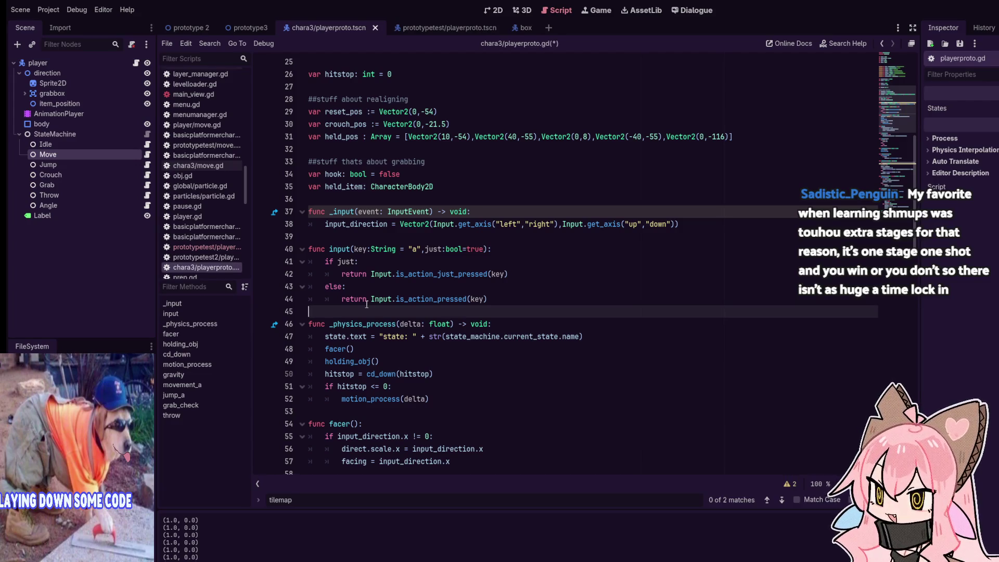
scroll(366, 304, "down", 2)
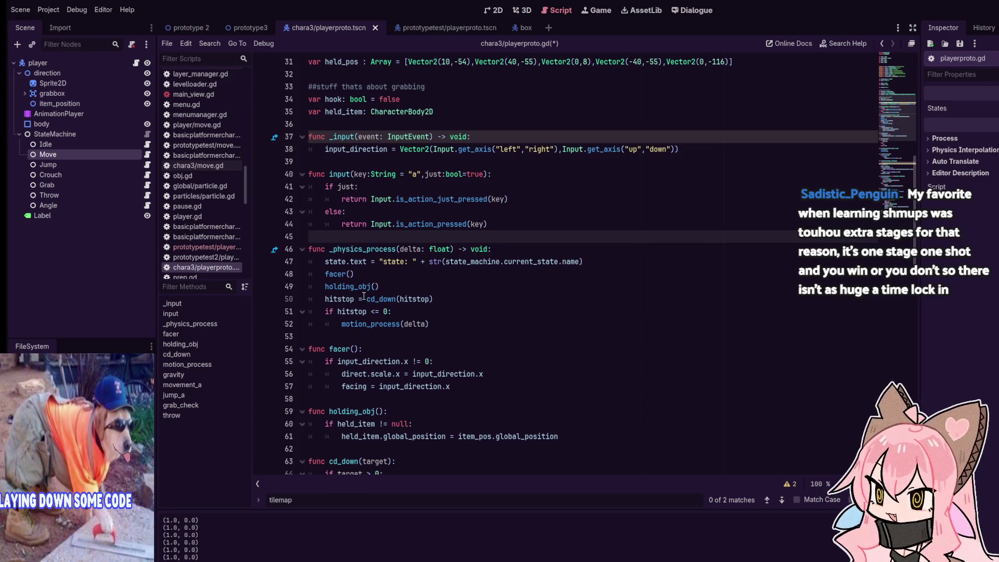
scroll(364, 296, "down", 1)
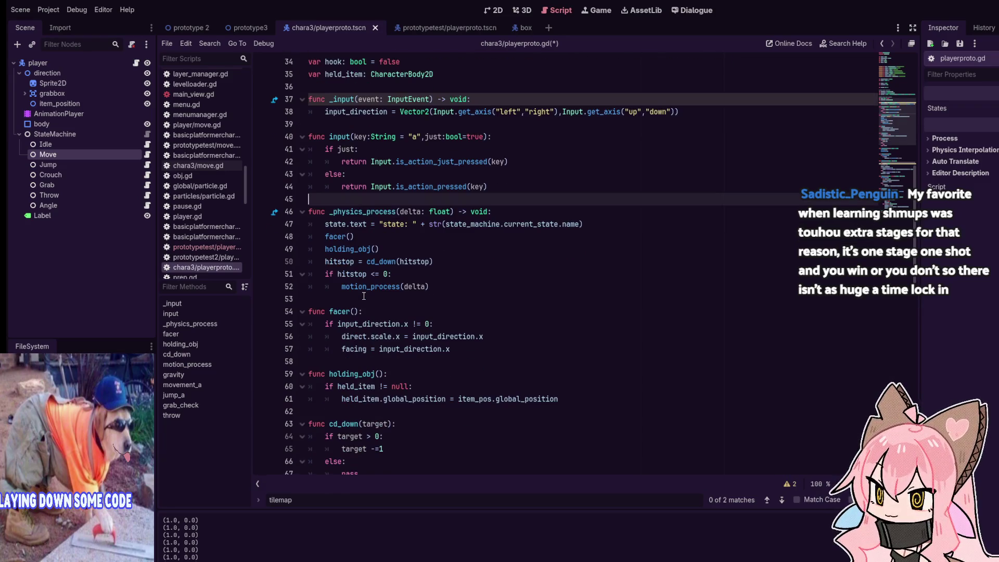
left_click(459, 326)
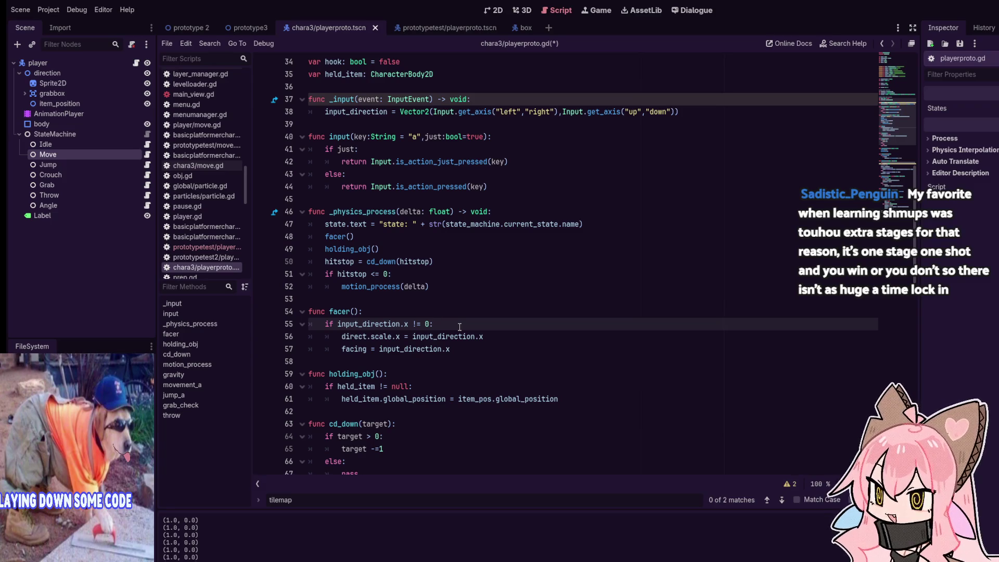
key("Return")
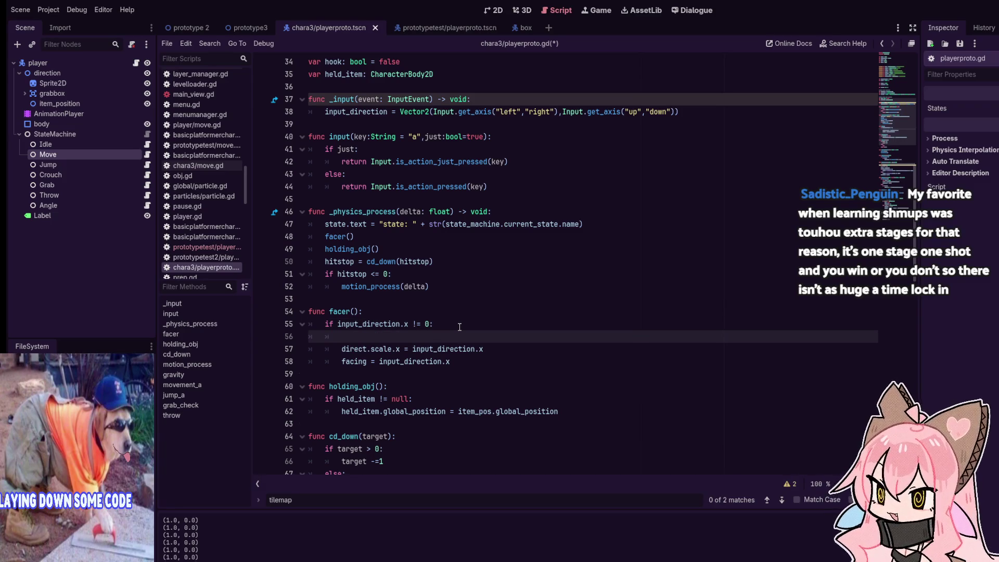
Wrap facer's scale and facing lines in an 'if !nodirchange' condition, temporarily adding 'or !hook'
type("if !nodirchange:")
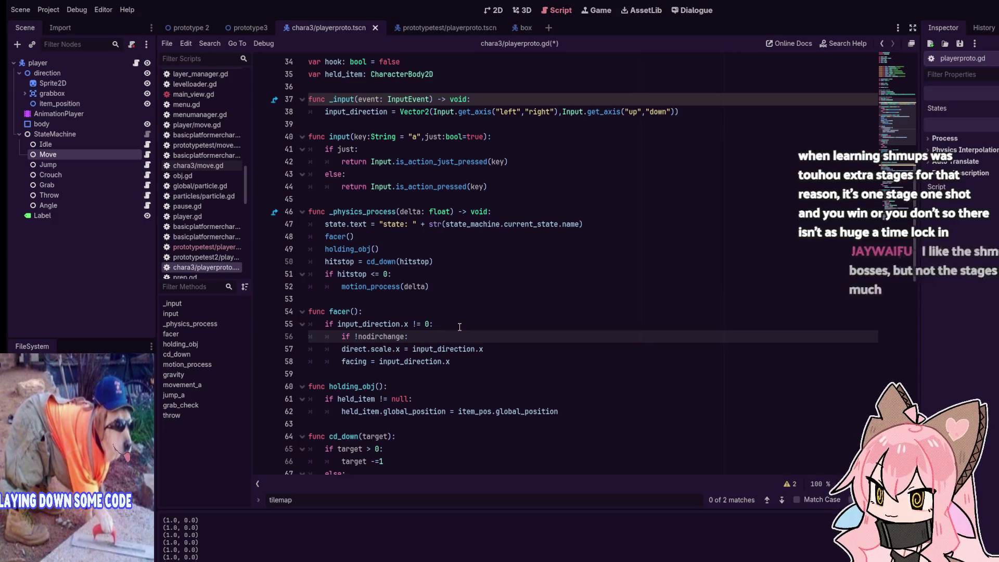
type(" &&")
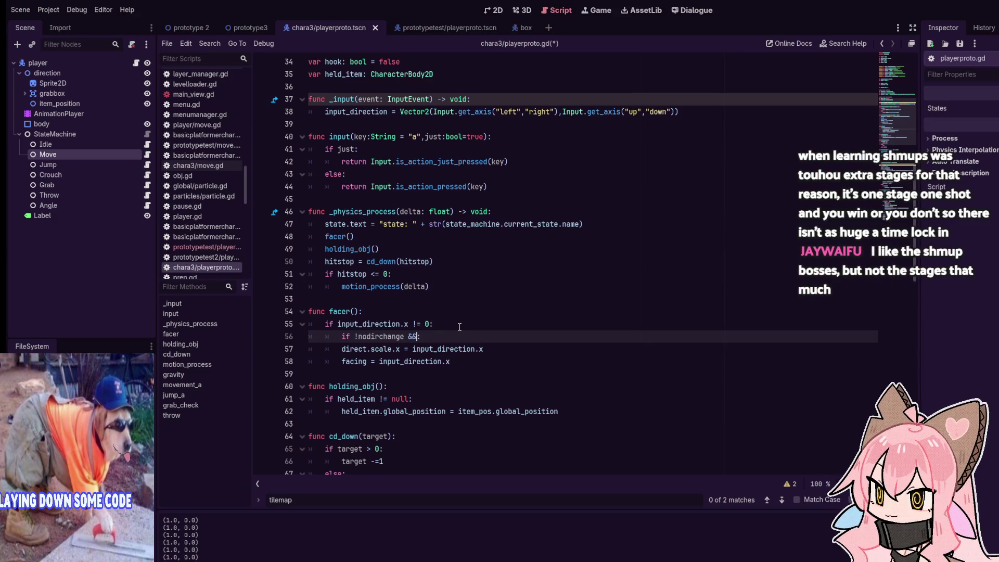
left_click_drag(334, 355, 364, 363)
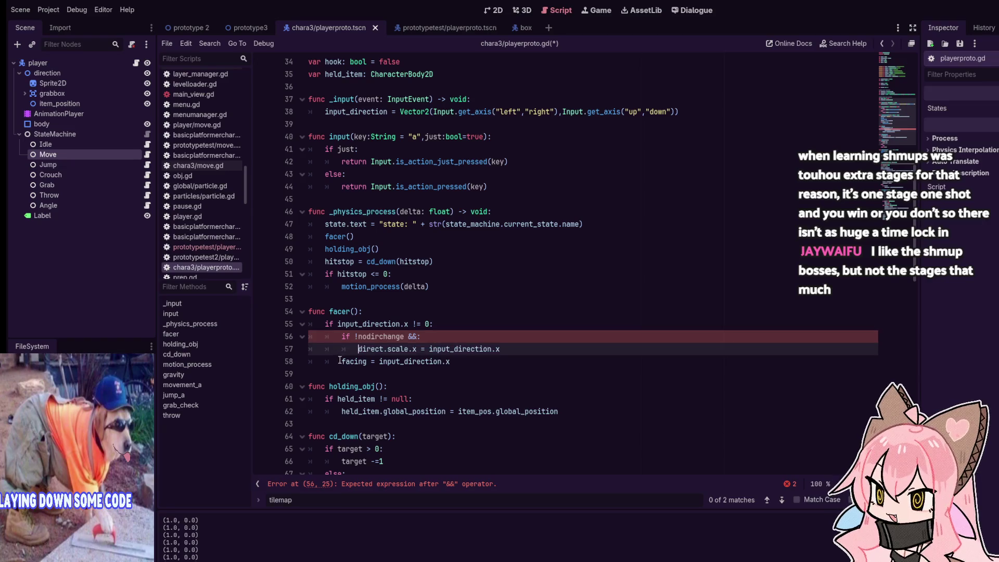
key("Tab")
left_click(418, 337)
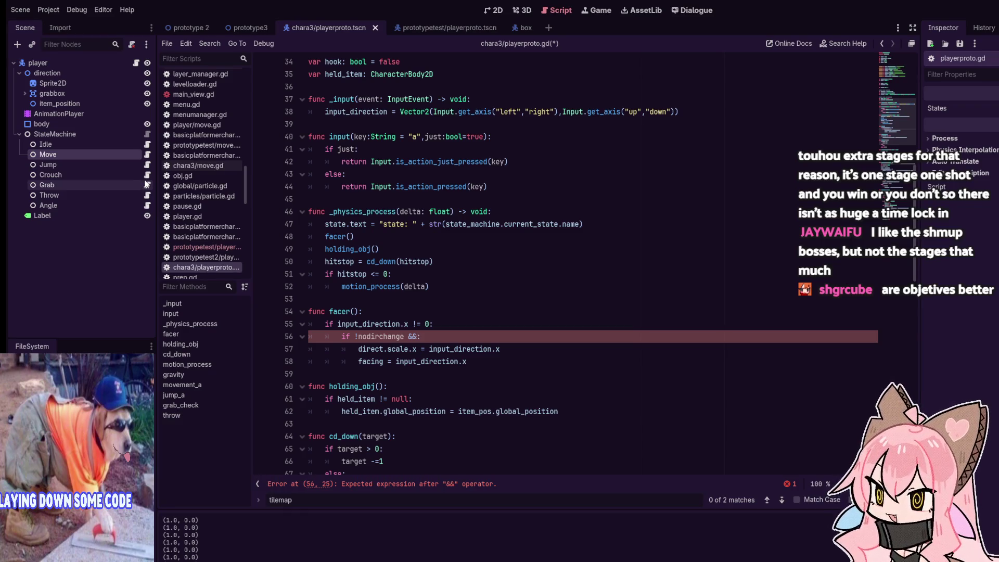
type("!hook")
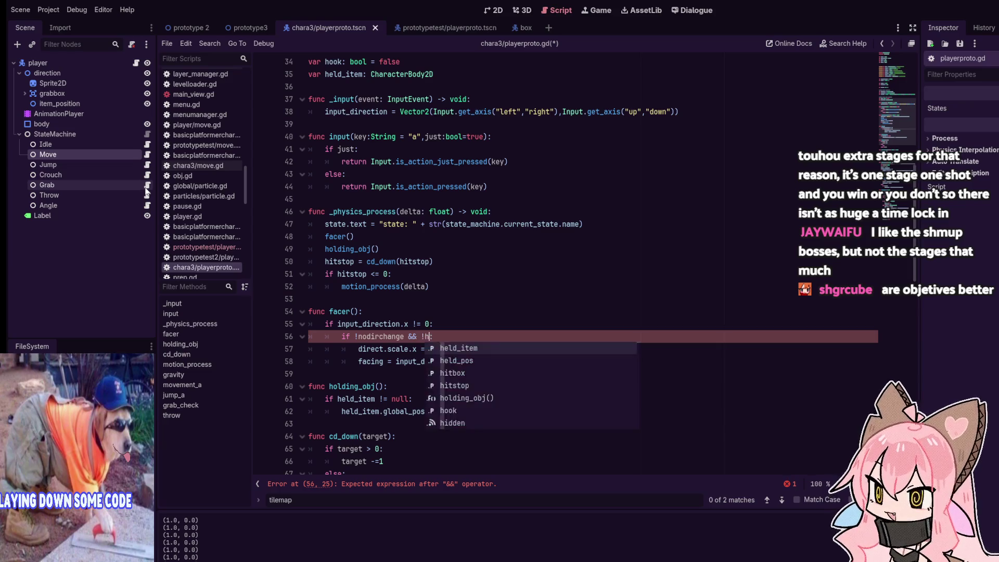
double_click(412, 337)
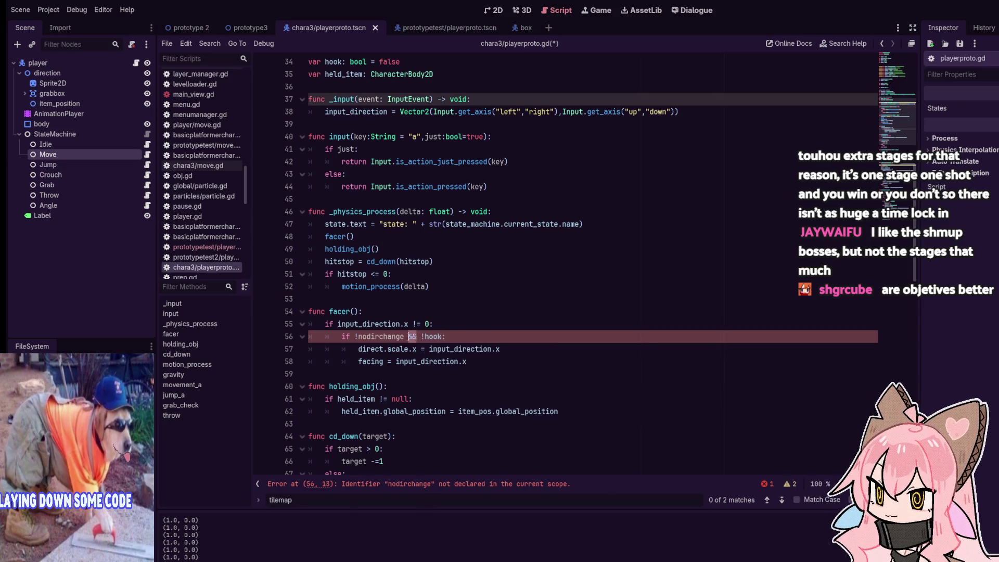
type("or")
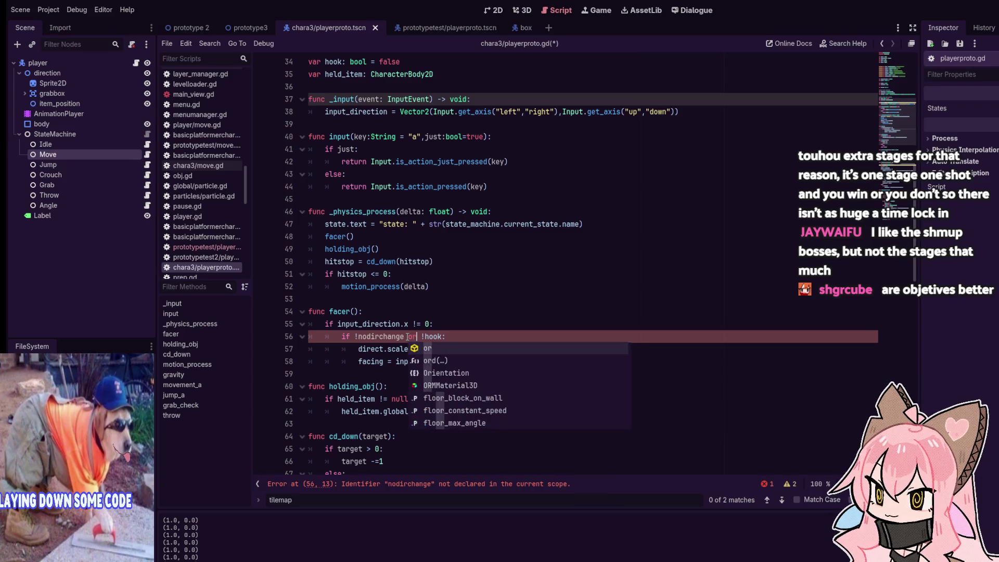
left_click(416, 310)
Declare 'var nodirchange : bool = false' below the held_item declaration and save
scroll(406, 318, "up", 4)
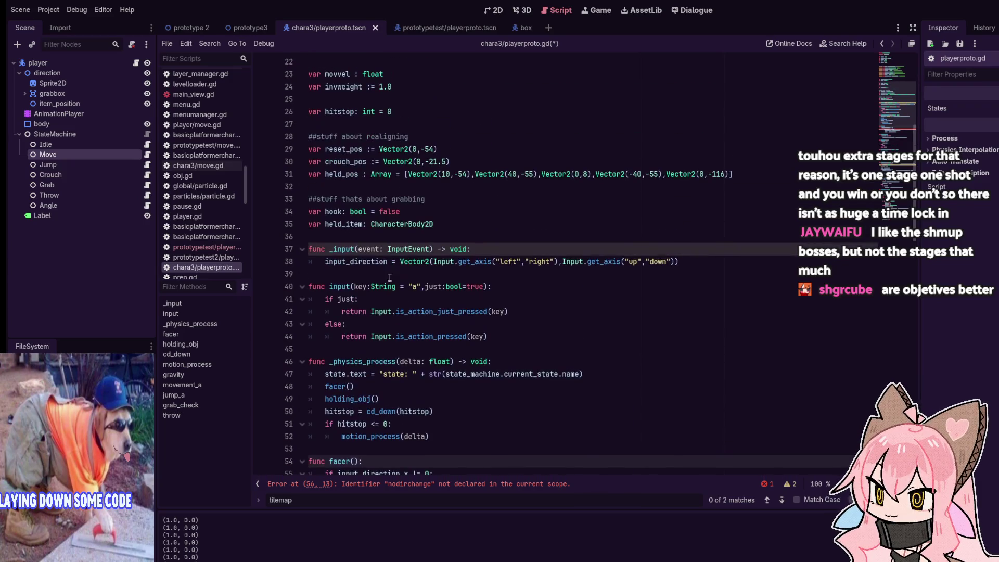
left_click(458, 229)
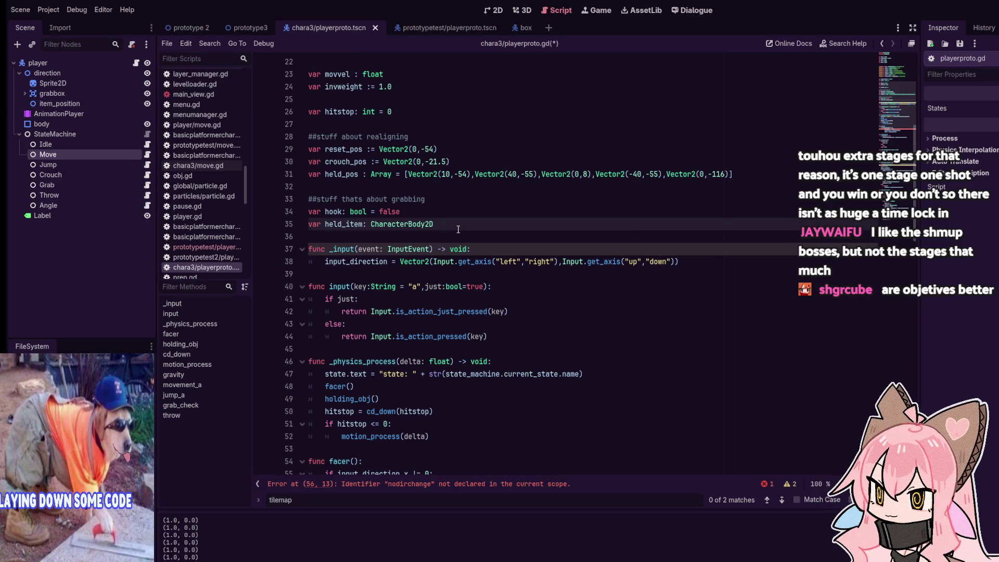
key("Return")
type("var nodirchange : bool = false")
left_click_drag(371, 237, 350, 236)
double_click(350, 236)
key("ctrl+s")
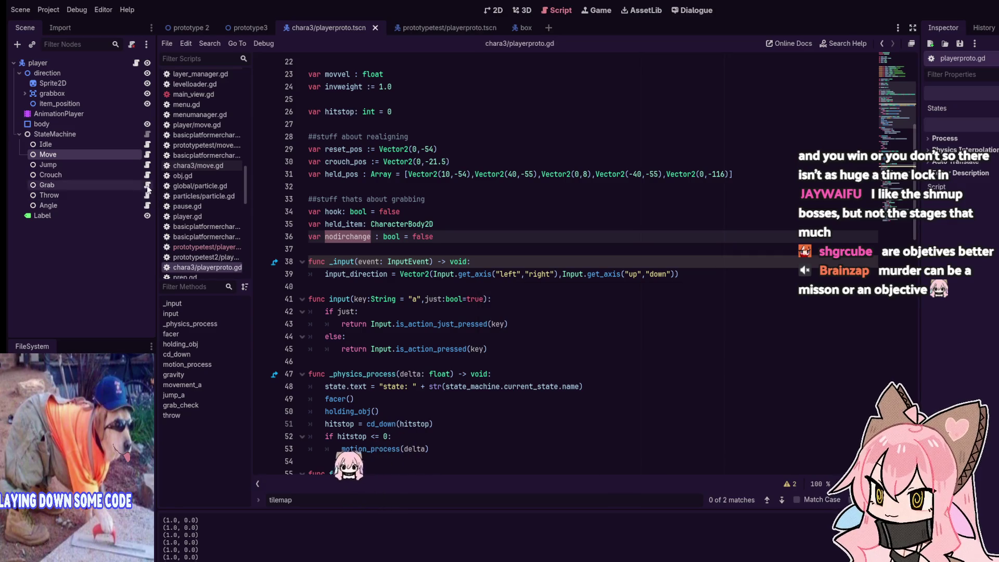
Trim the facing condition to just 'if !nodirchange:' and save
scroll(364, 223, "down", 2)
scroll(364, 223, "down", 4)
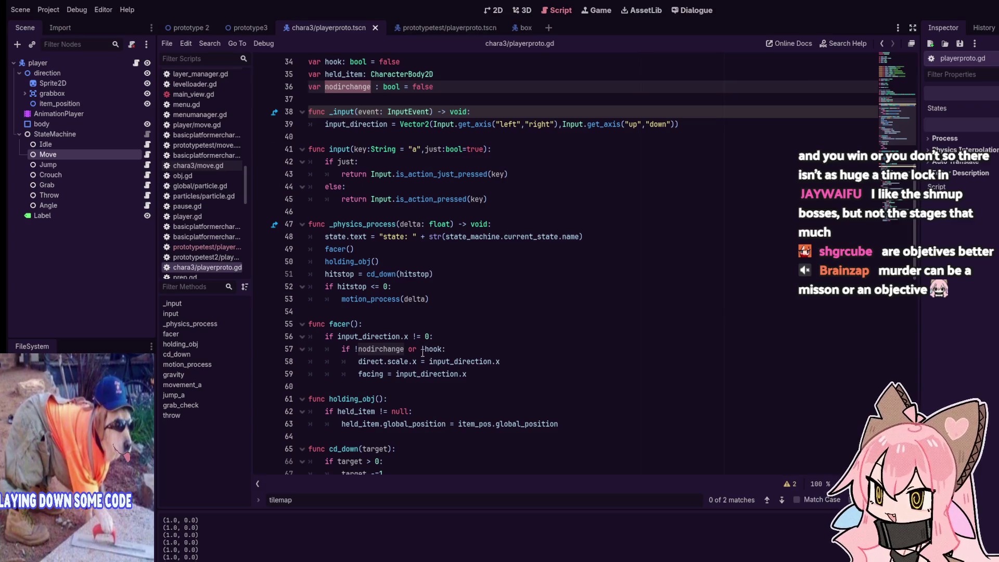
left_click(409, 349)
left_click(405, 349)
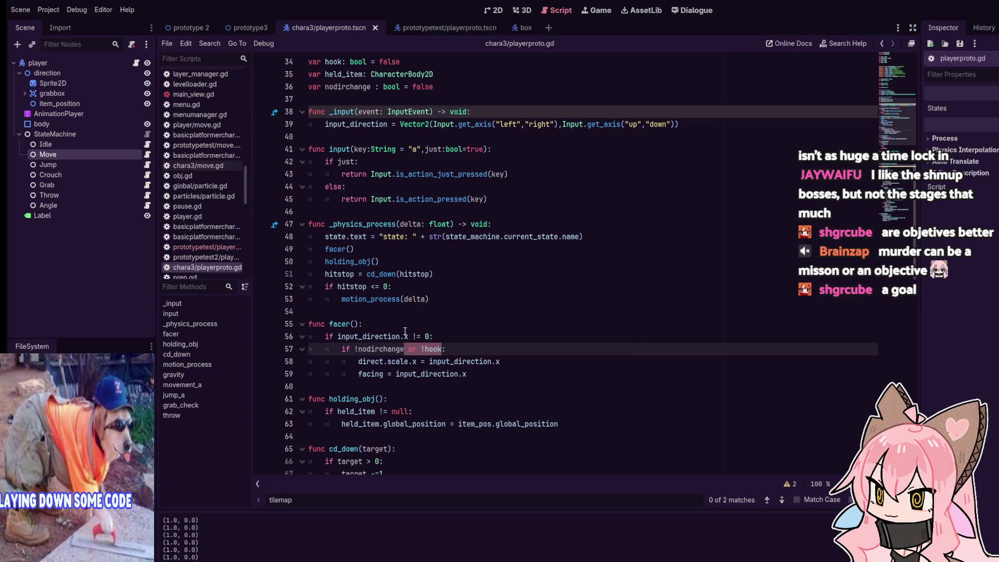
key("BackSpace")
left_click(358, 248)
key("ctrl+s")
In grab.gd's Enter(), add 'player.nodirchange = true' after the grab animation call
left_click(147, 186)
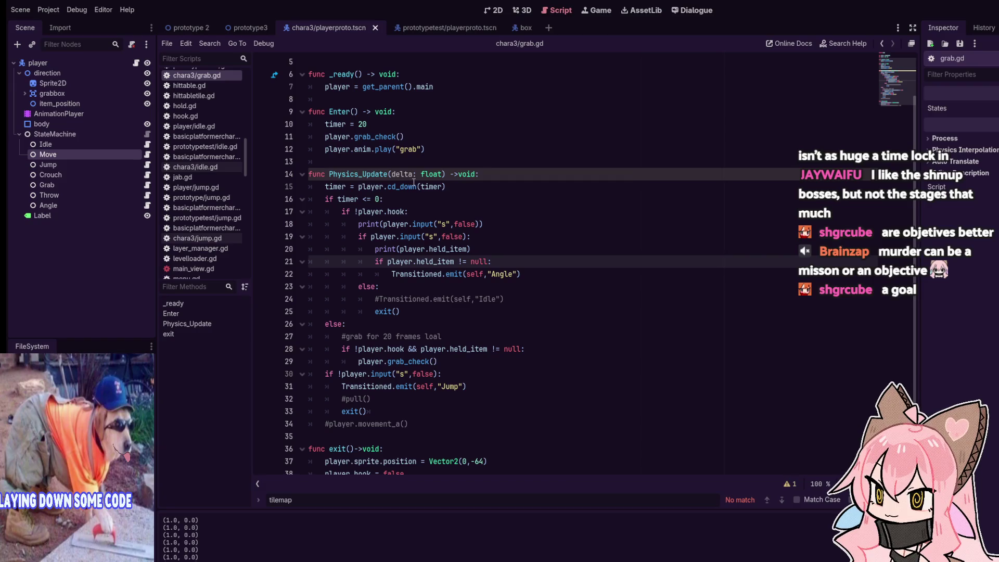
left_click(439, 151)
key("Return")
type("nodirchange")
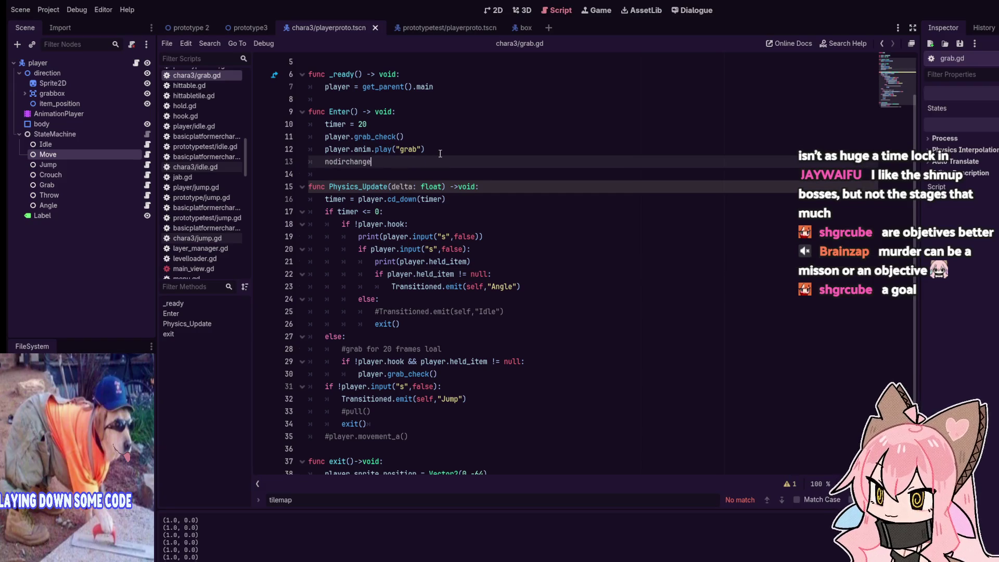
type(" = true")
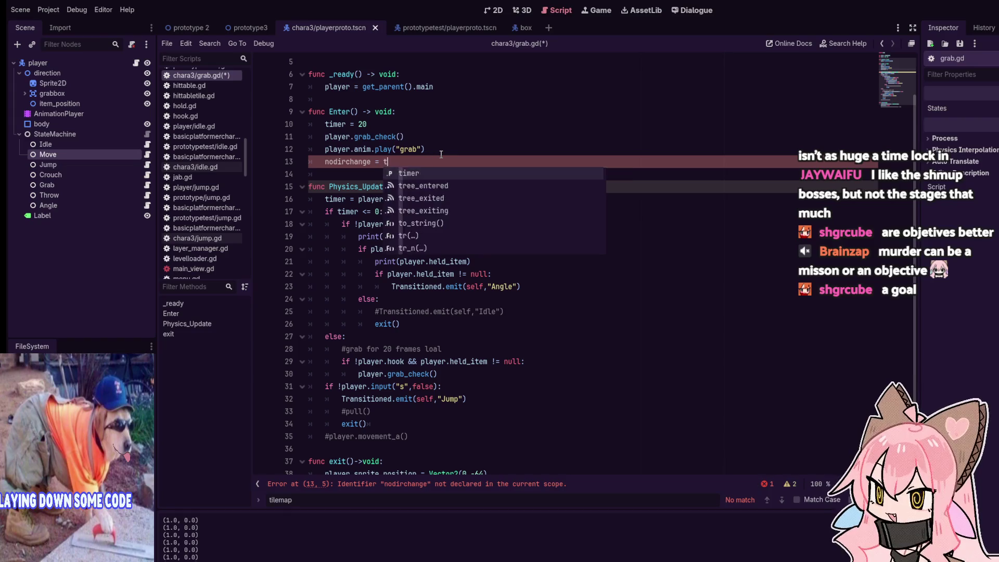
scroll(441, 186, "down", 1)
left_click(326, 116)
type("player.")
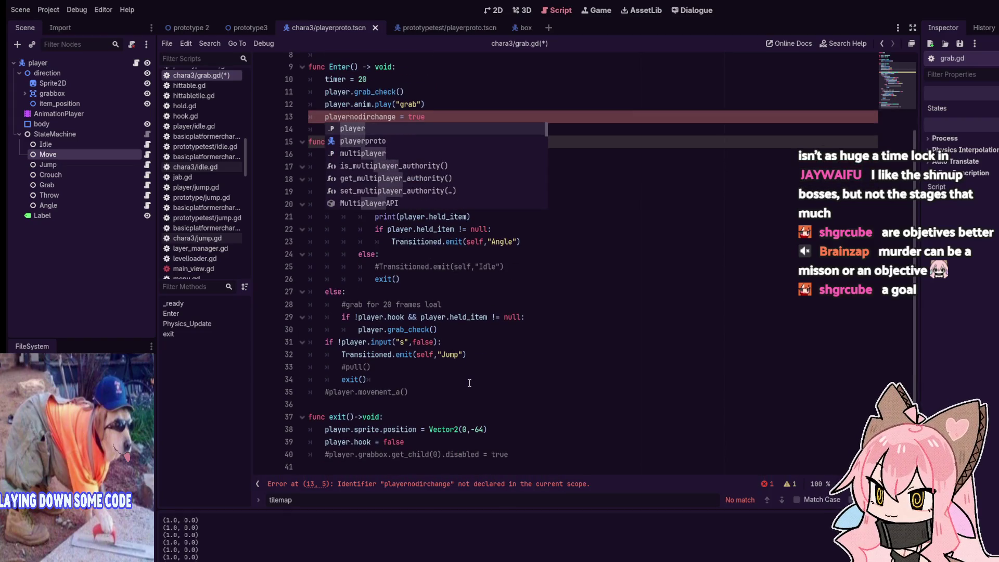
In grab.gd's exit(), add 'player.nodirchange = false' after the hook reset and save
left_click(507, 442)
key("Return")
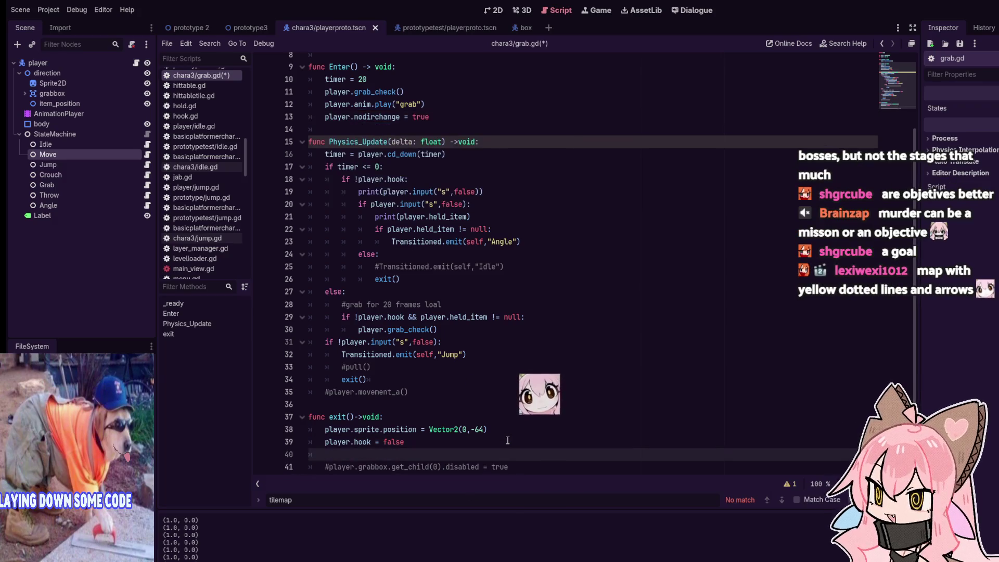
type("player.nodirchange = fa")
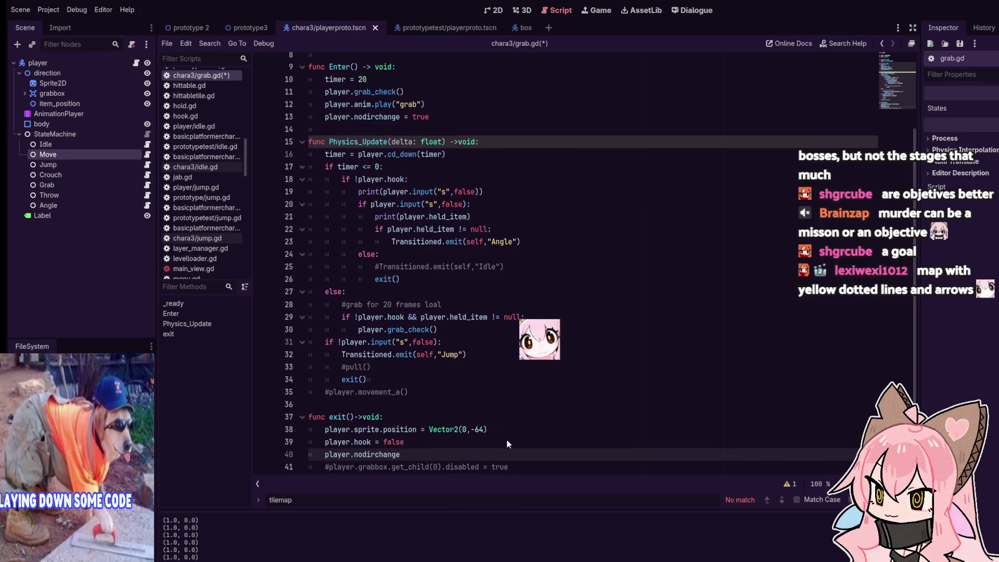
key("Return")
left_click(438, 330)
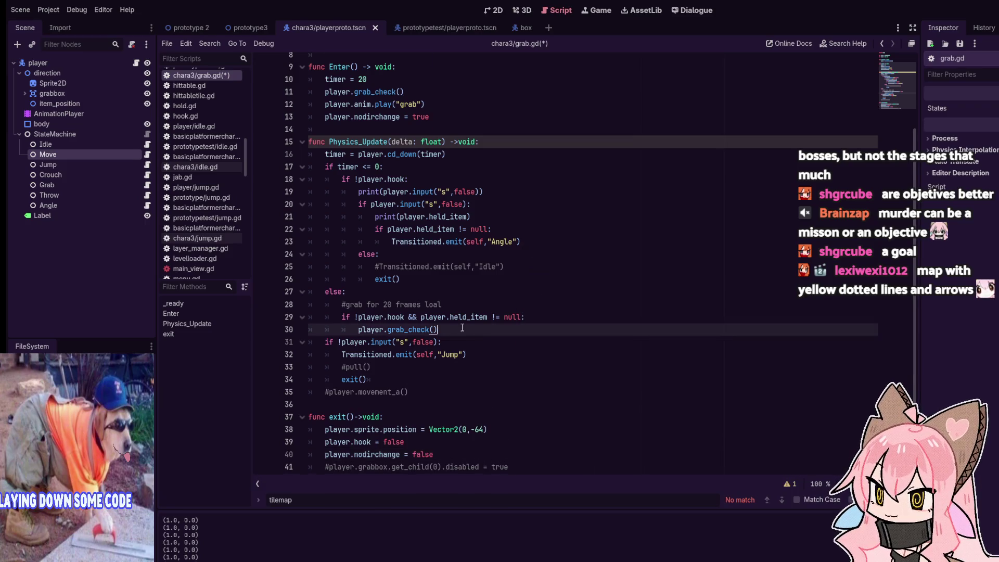
scroll(439, 329, "up", 3)
key("ctrl+s")
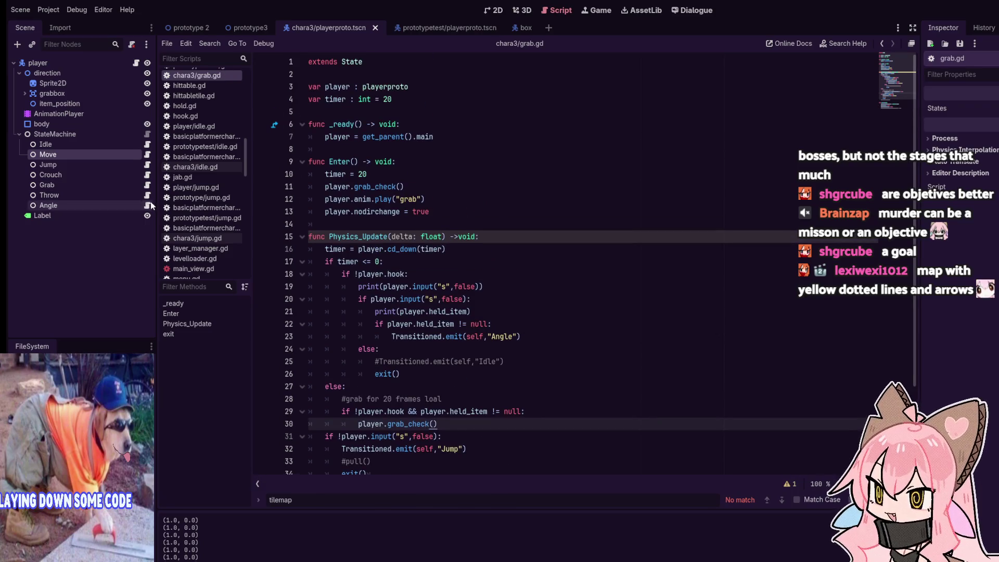
Open angle.gd and go to its exit function header
left_click(149, 204)
left_click(484, 224)
scroll(471, 364, "down", 2)
left_click(511, 431)
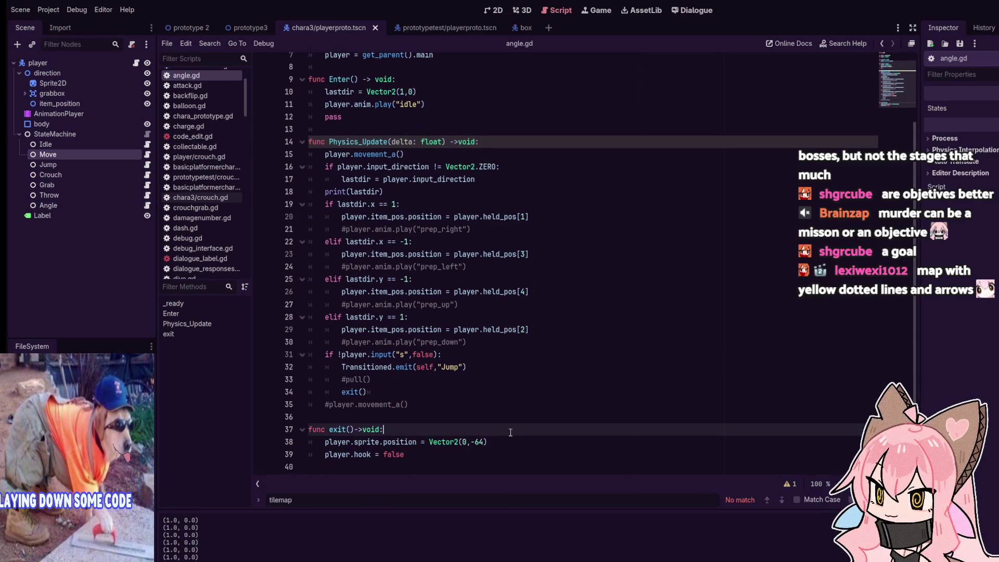
Insert 'player.nodirchange = false' as the first line of angle.gd's exit()
key("Return")
type("nodirchange = false")
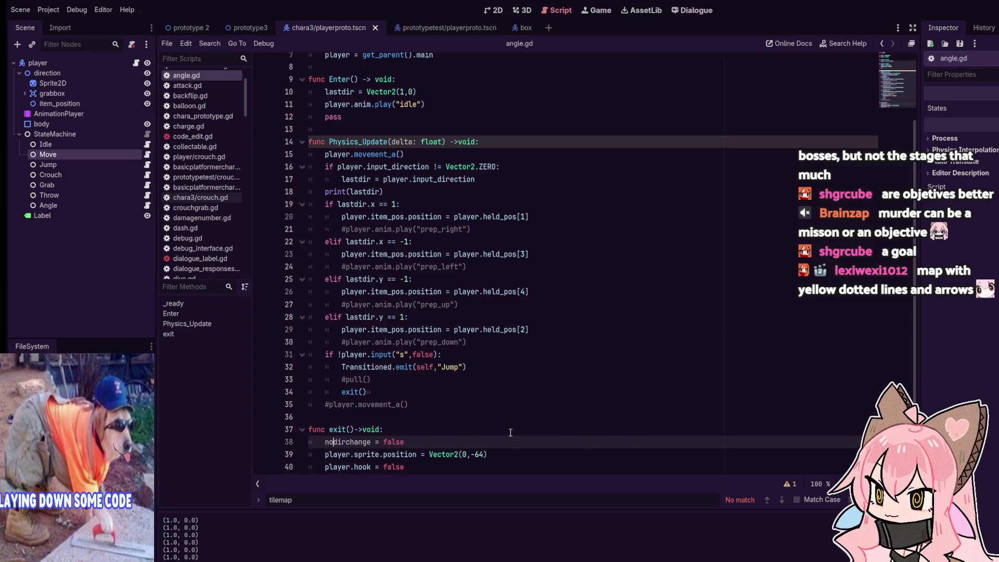
key("Home")
type("player.")
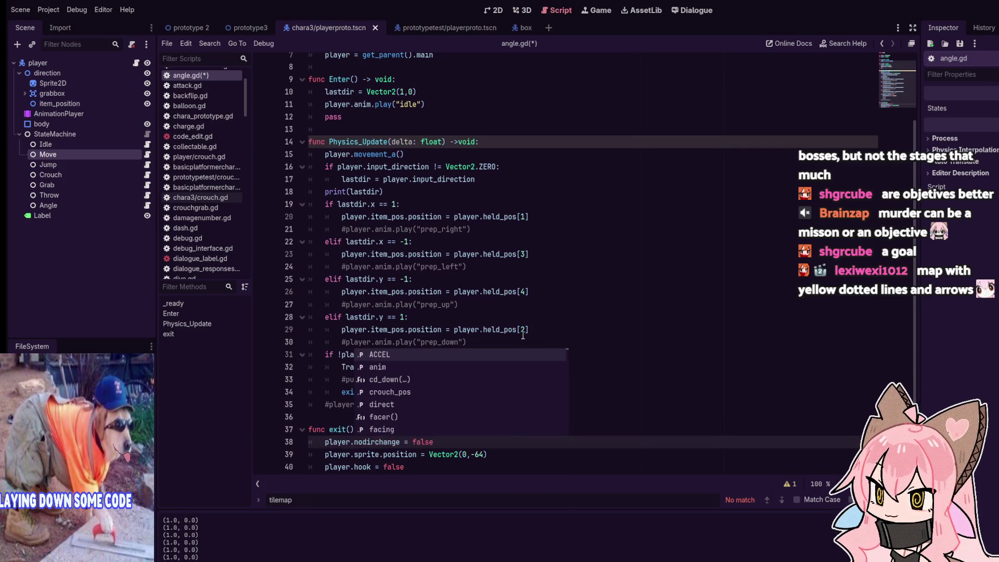
left_click(524, 322)
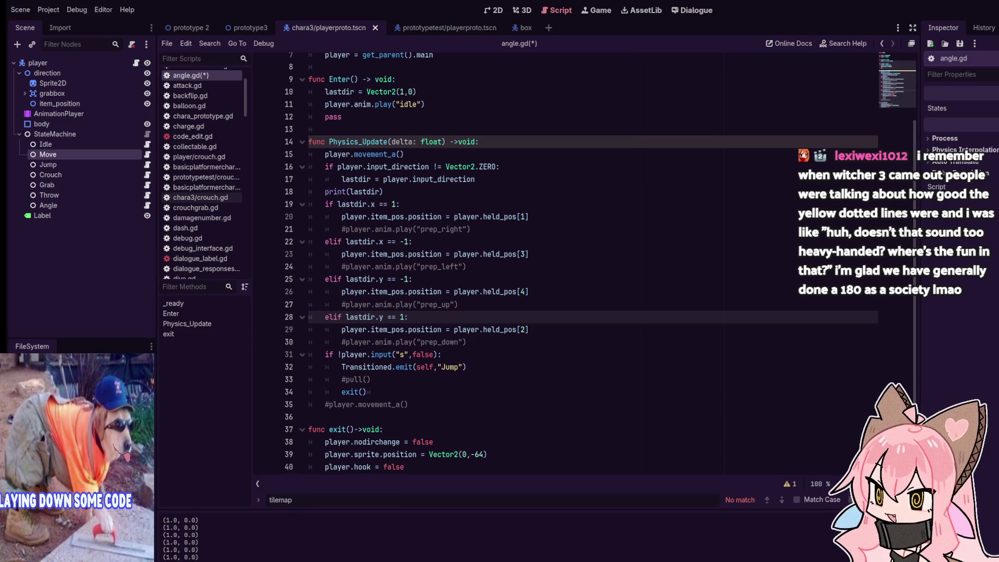
Review angle.gd's prep_up and line 16 code, then bring up the prototype3 level scene
left_click(467, 305)
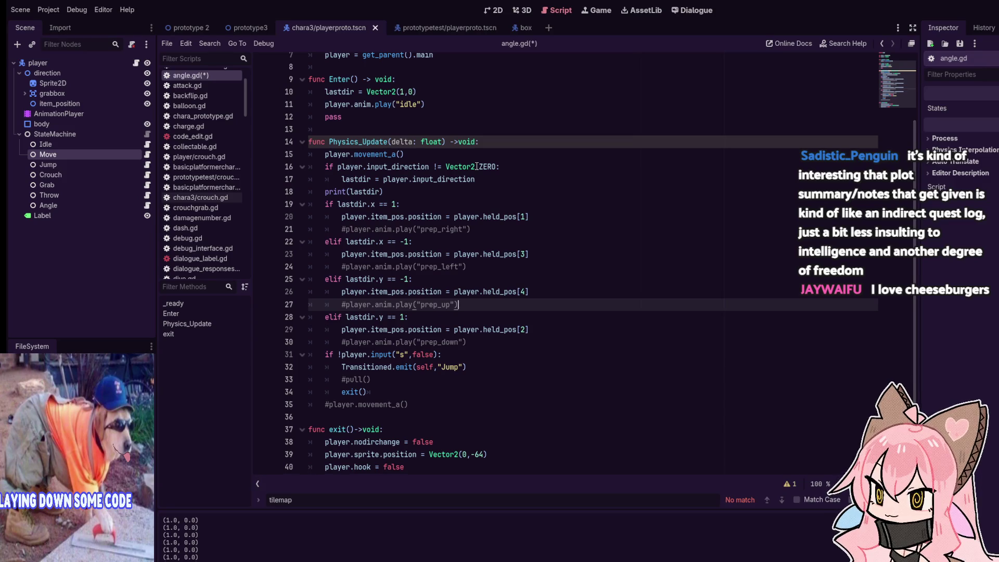
left_click(473, 167)
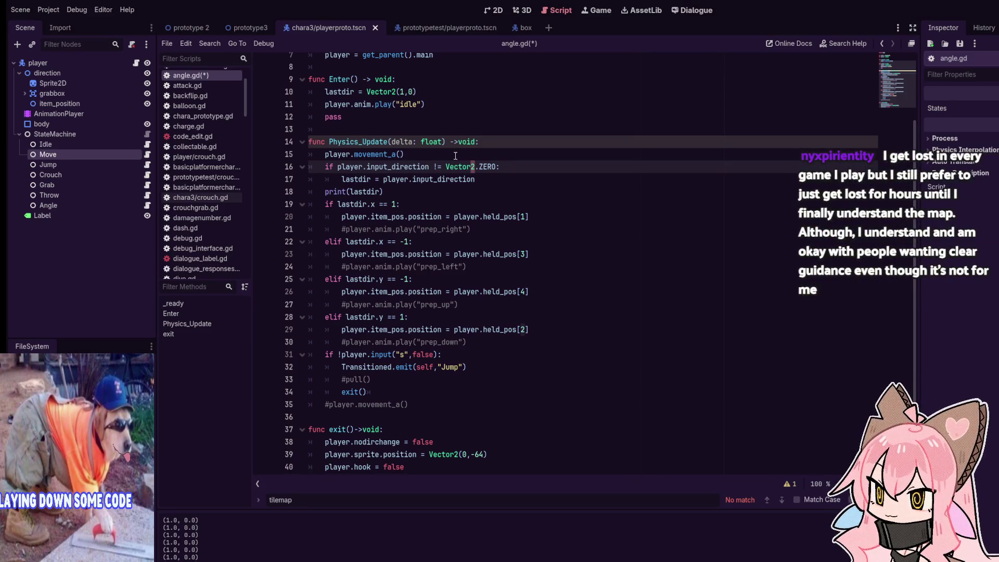
left_click(228, 28)
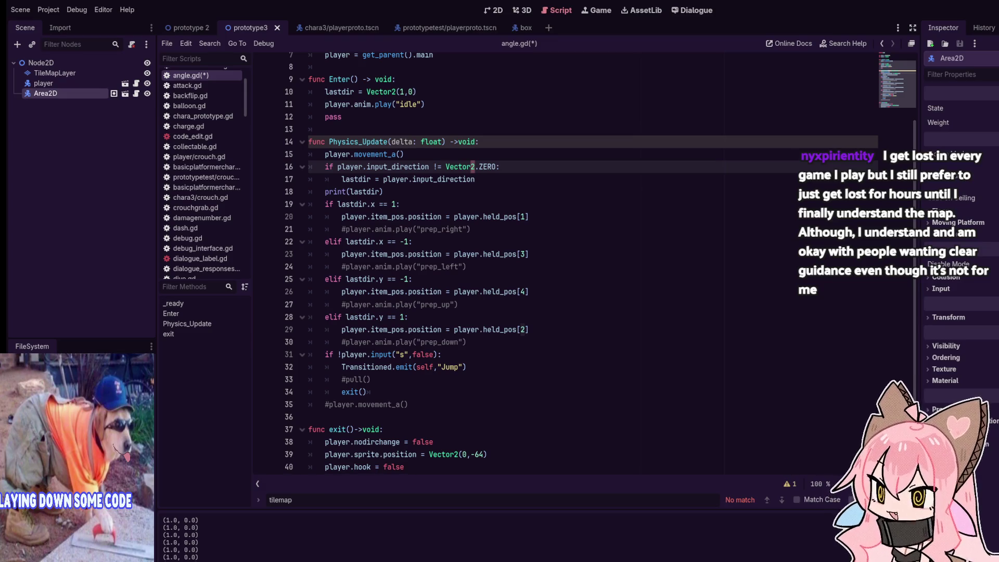
Run the game with F5, pick up the box with E, and walk and crouch while carrying it
left_click(475, 301)
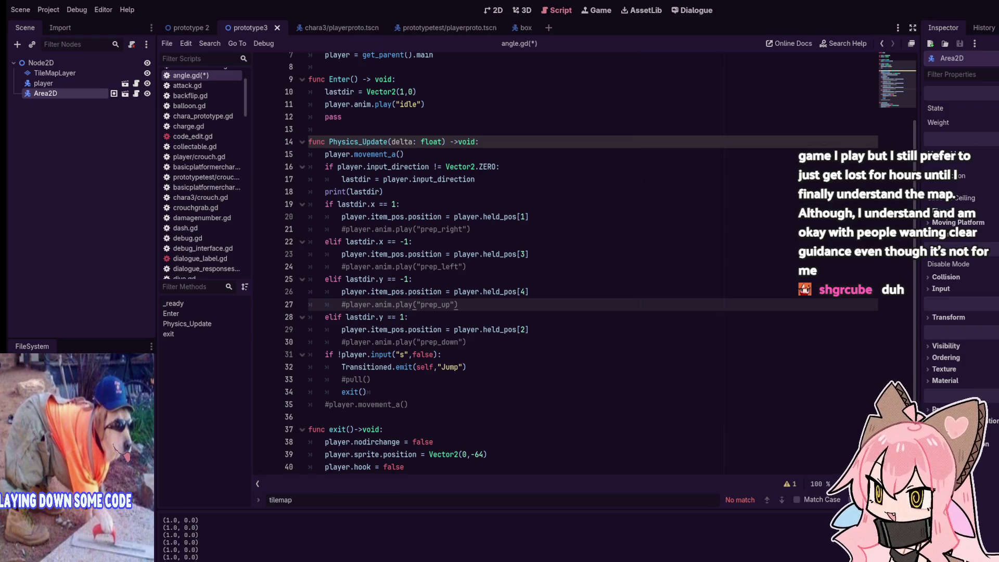
key("F5")
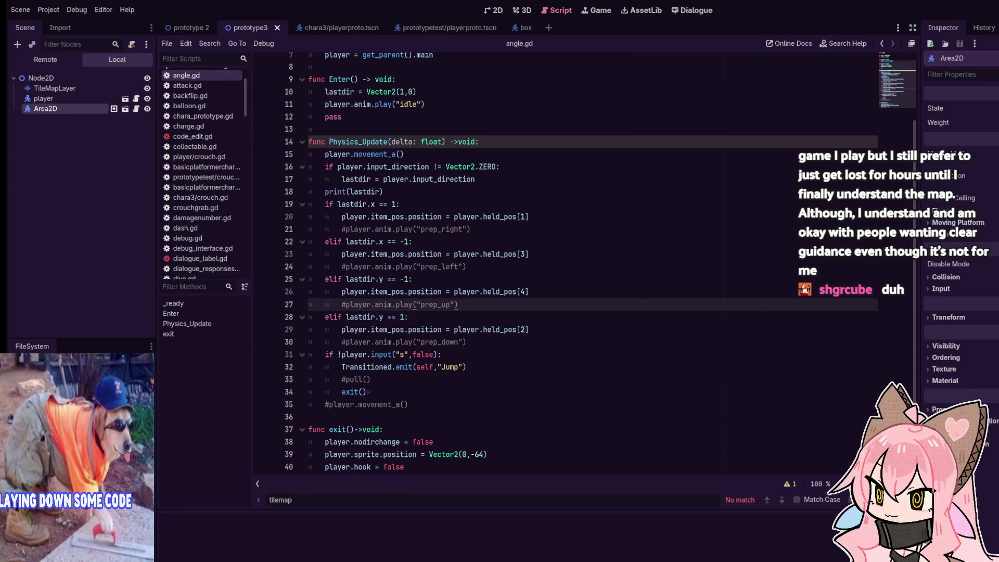
key("d")
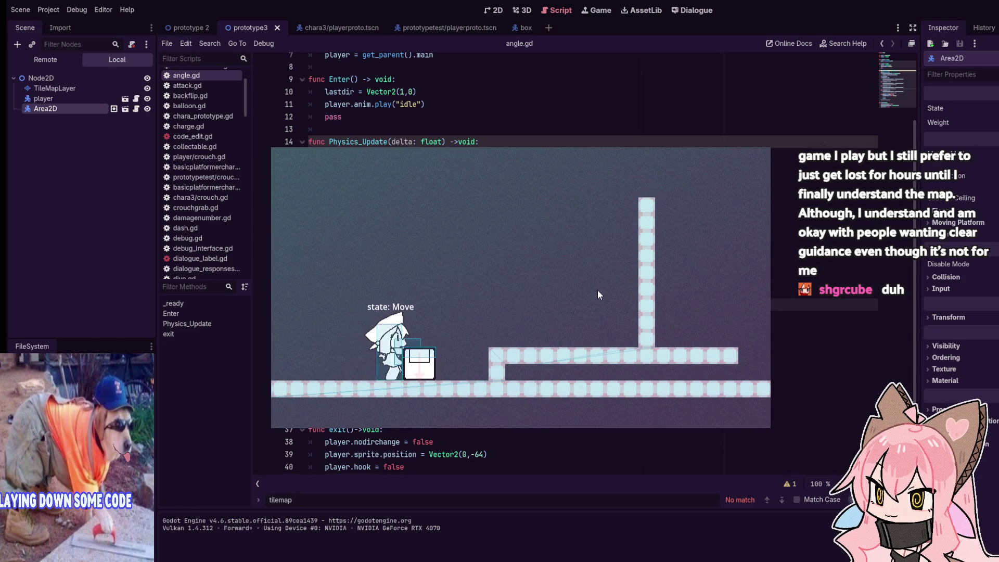
key("a")
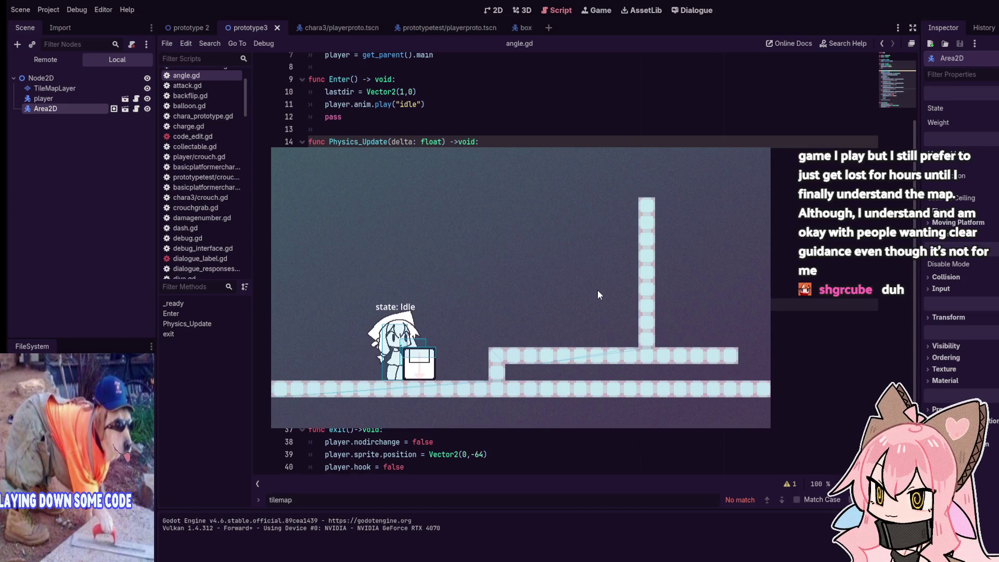
key("e")
key("a")
key("d")
key("d")
key("a")
key("d")
key("a")
key("d")
key("a")
key("s")
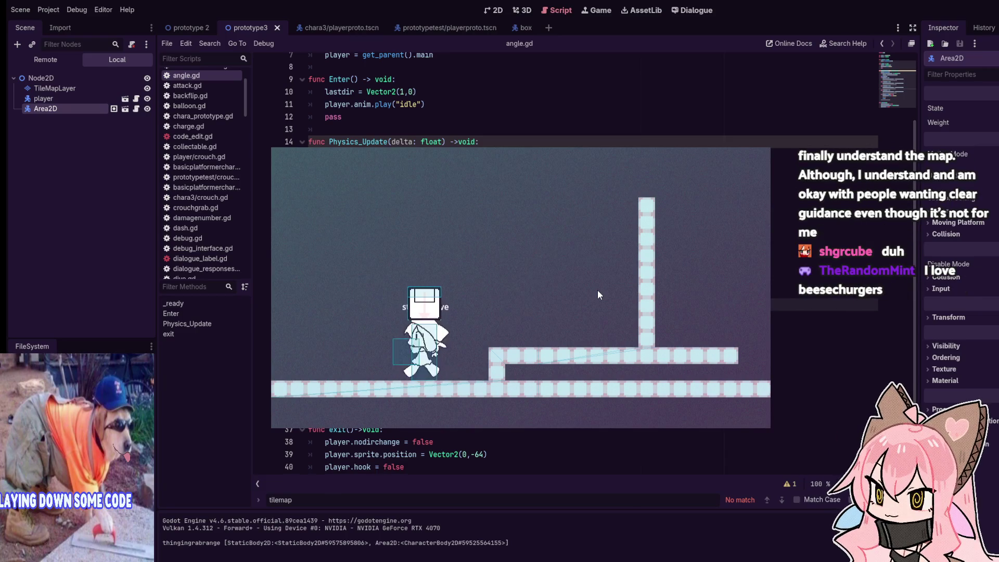
key("a")
key("a")
Throw the box right, re-grab and aim it left, set it down, then stop the game
key("j")
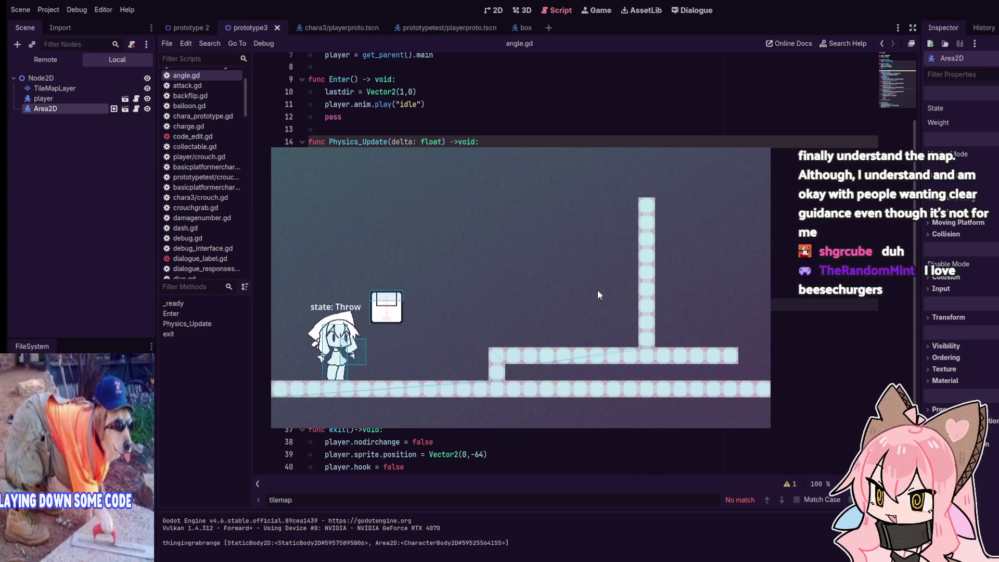
key("d")
key("d")
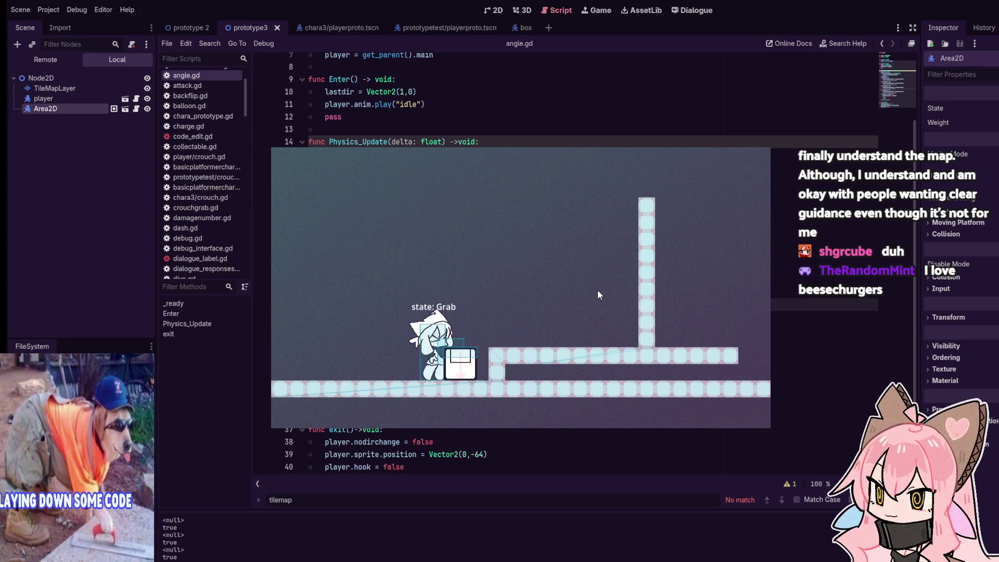
key("j")
key("a")
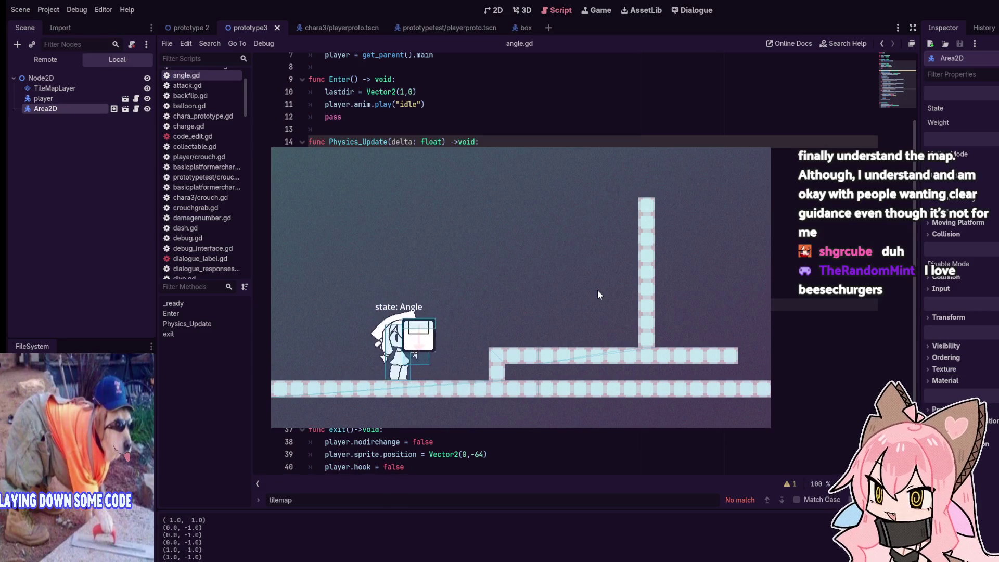
key("d")
key("s")
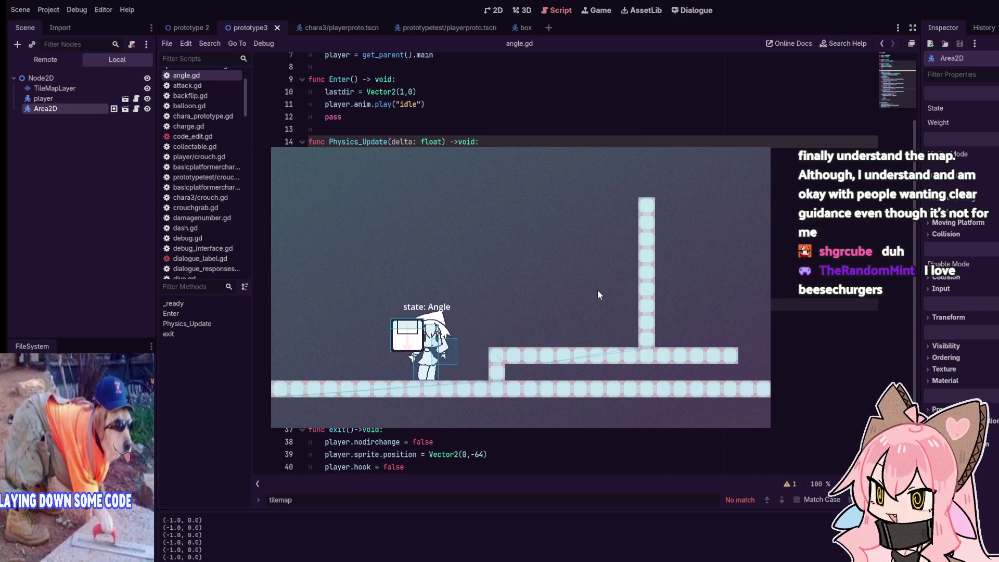
key("F8")
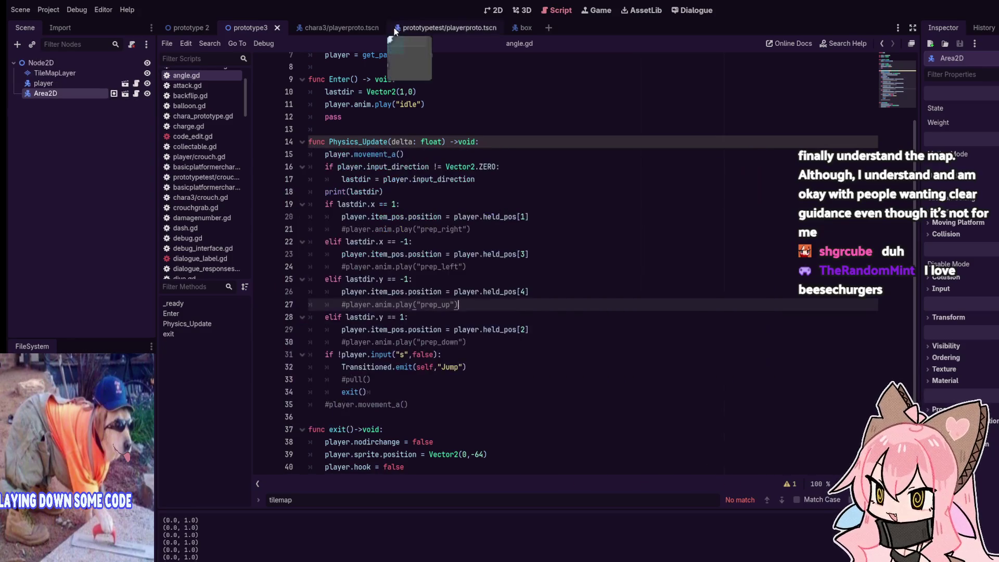
left_click(473, 28)
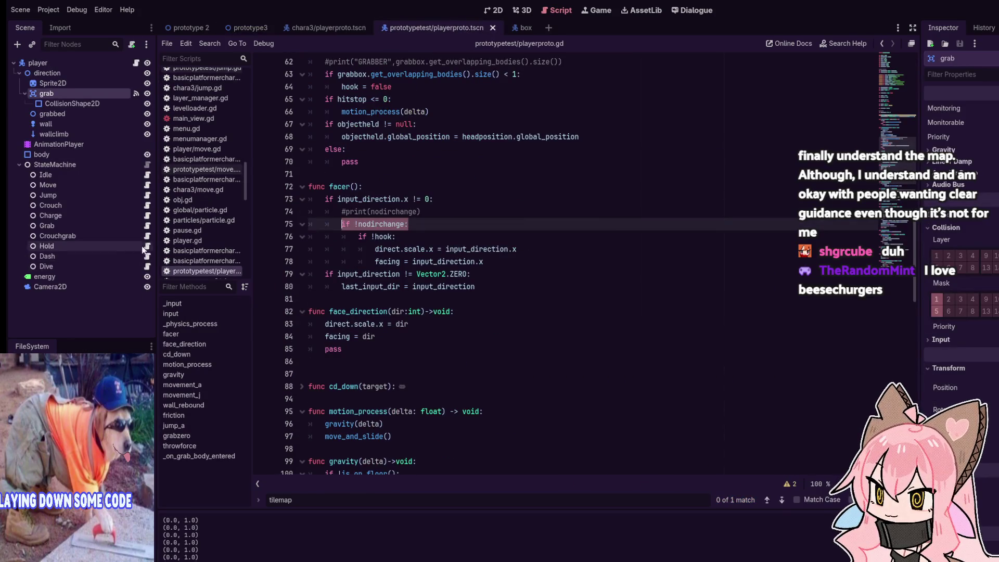
In chara3's angle.gd, comment out player.movement_a() in Physics_Update and save
left_click(300, 29)
left_click(150, 204)
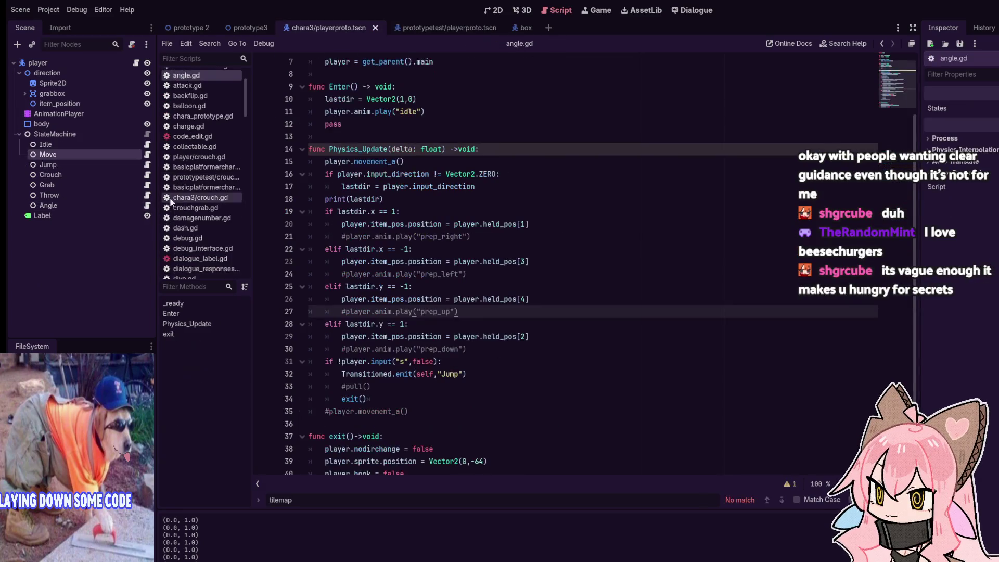
left_click(457, 113)
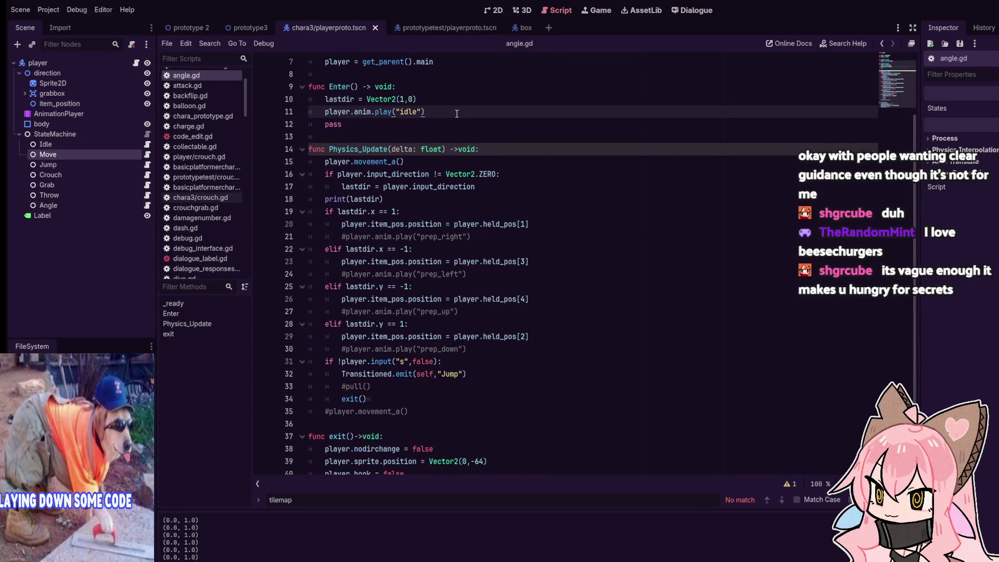
left_click(353, 162)
key("ctrl+k")
left_click(373, 138)
key("ctrl+s")
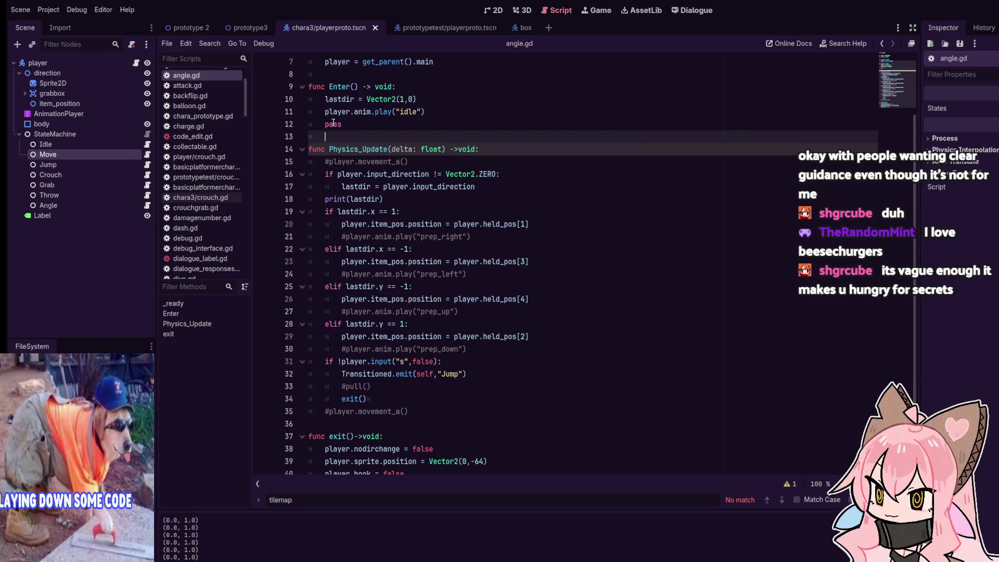
Add 'player.position.y -= 30' under 'elif lastdir.y == 1:' in angle.gd, then comment it out with #
left_click(408, 407)
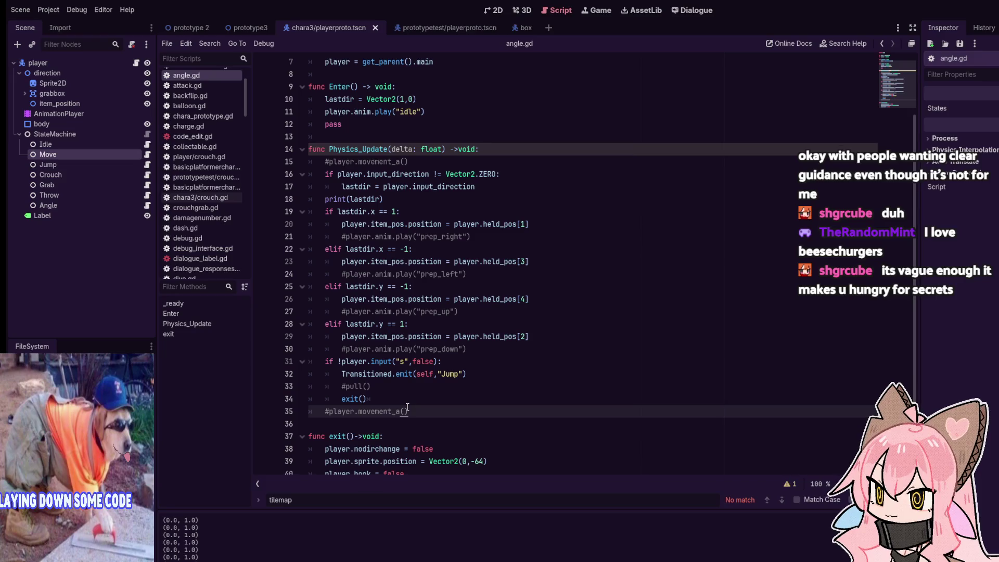
scroll(407, 407, "down", 1)
left_click(408, 407)
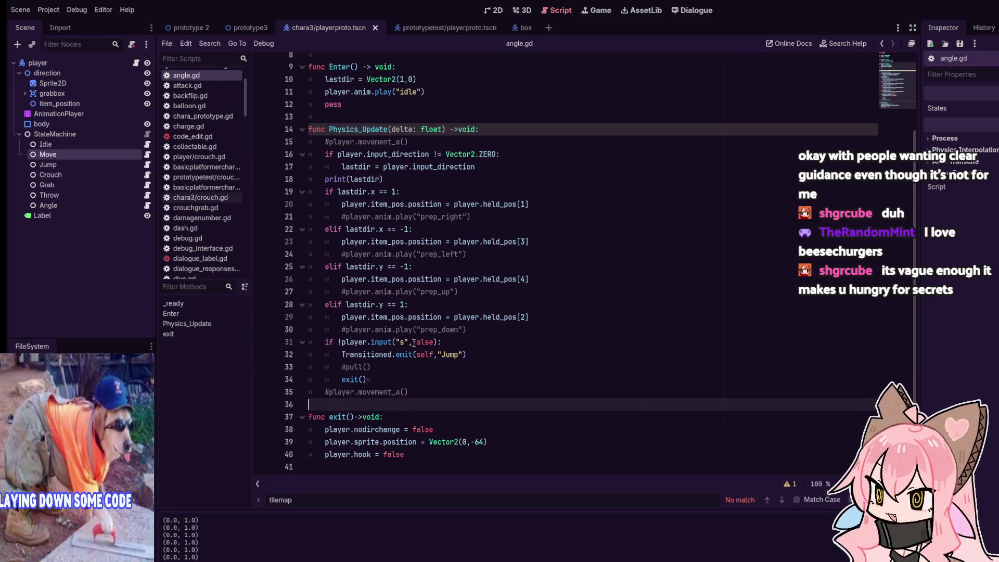
left_click(563, 311)
key("Return")
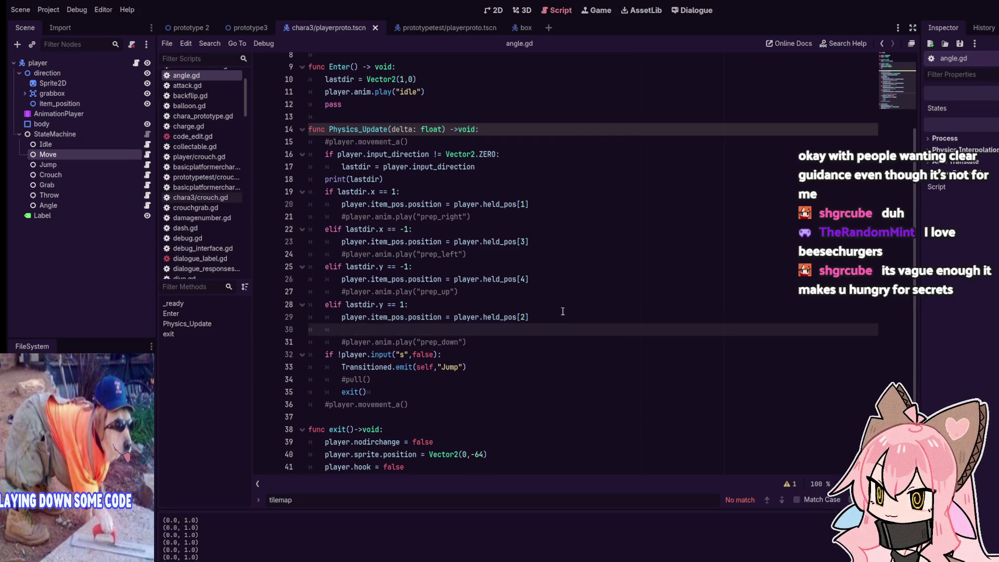
type("player.position")
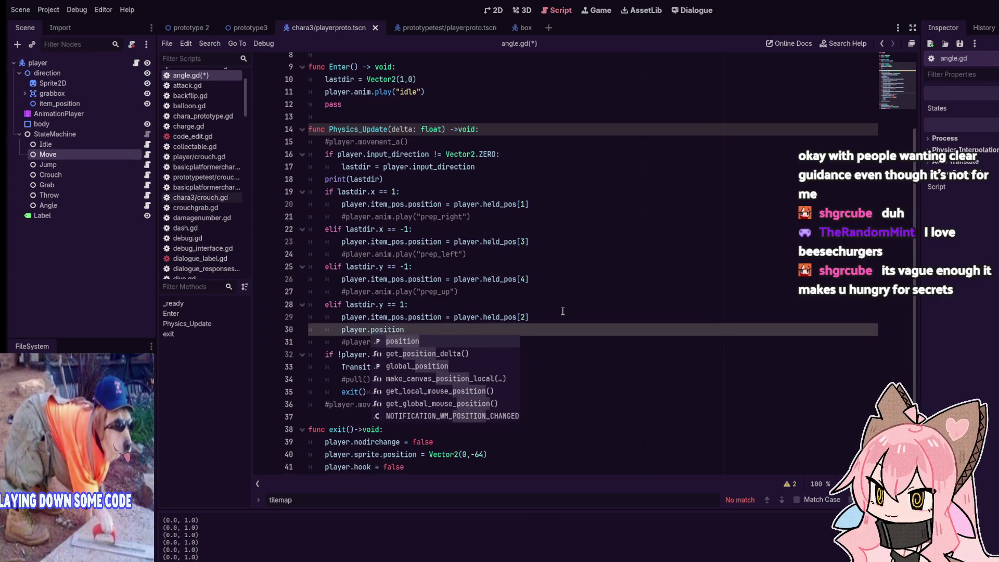
type(" -=")
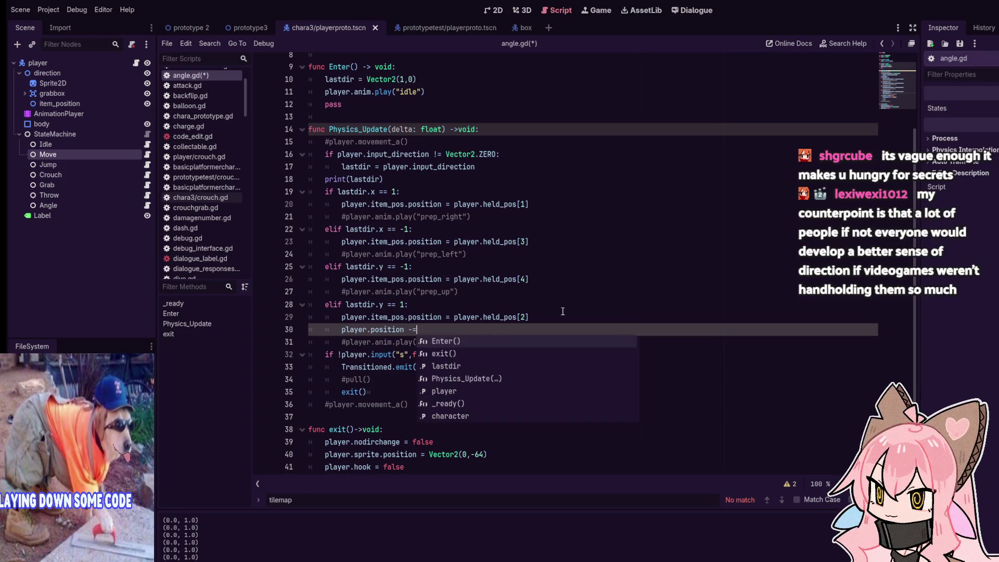
type(" 30")
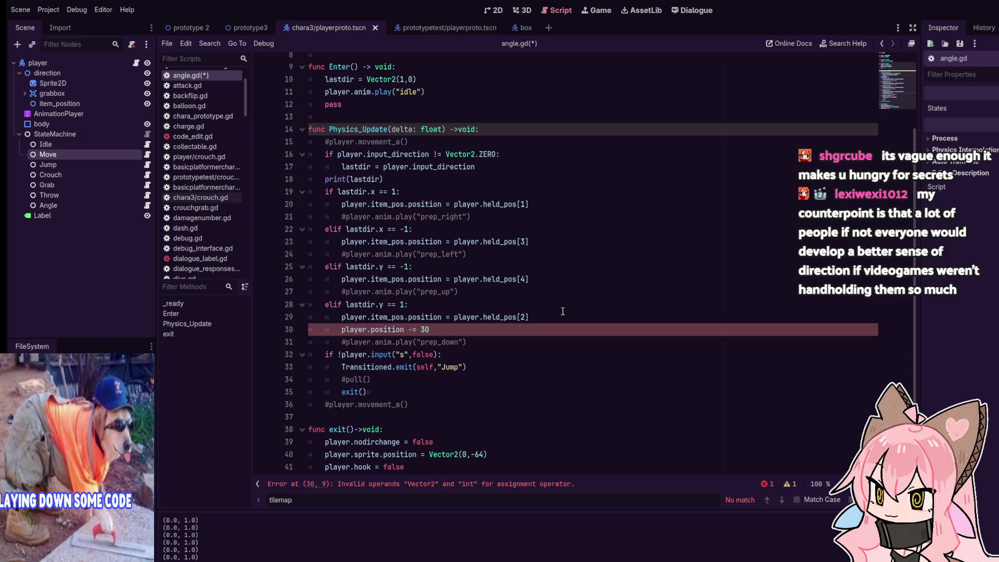
key("Left")
type(".y")
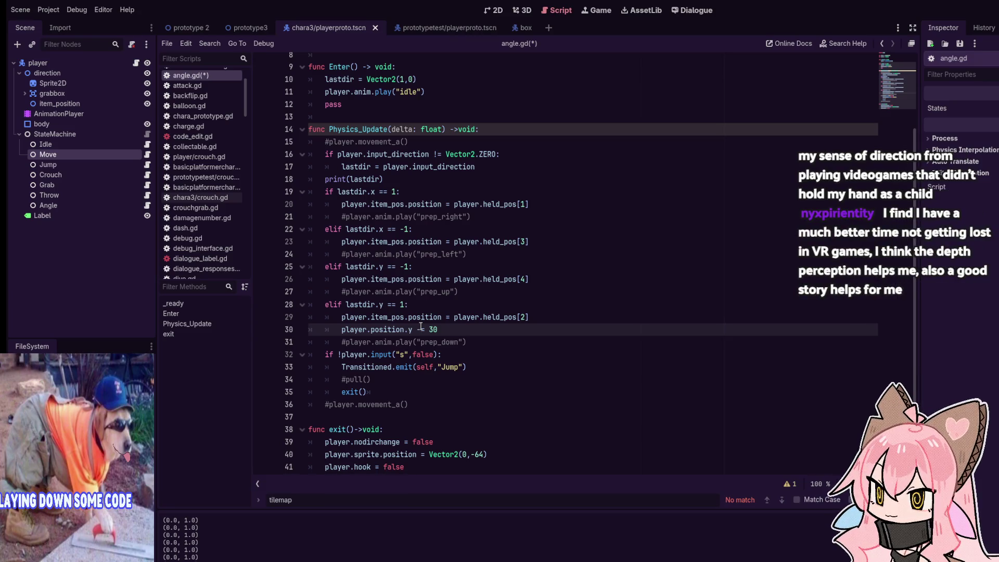
left_click(322, 330)
type("#")
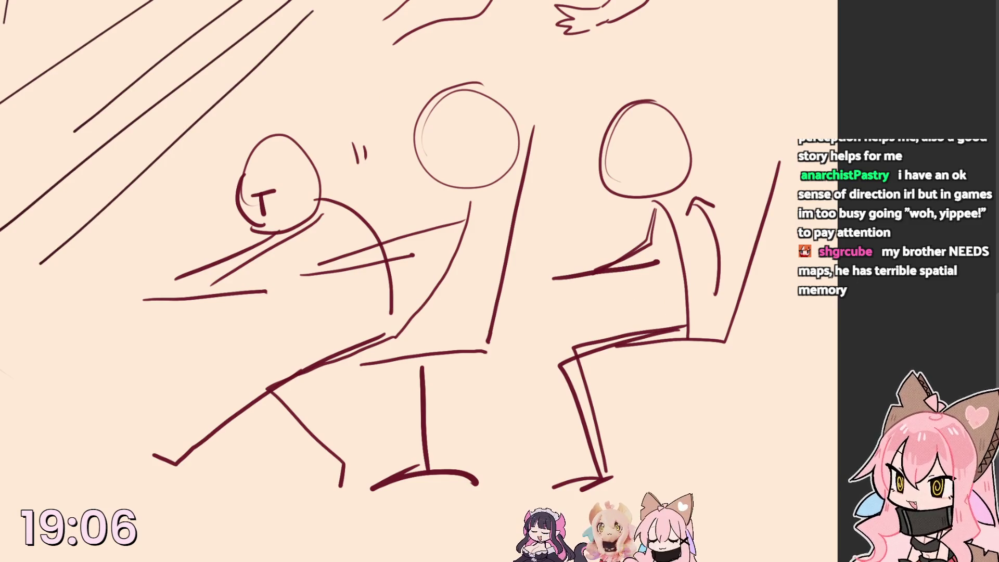
Clear the old stick-figure sketch and draw a large frame with a small box inside
key("Delete")
key("Delete")
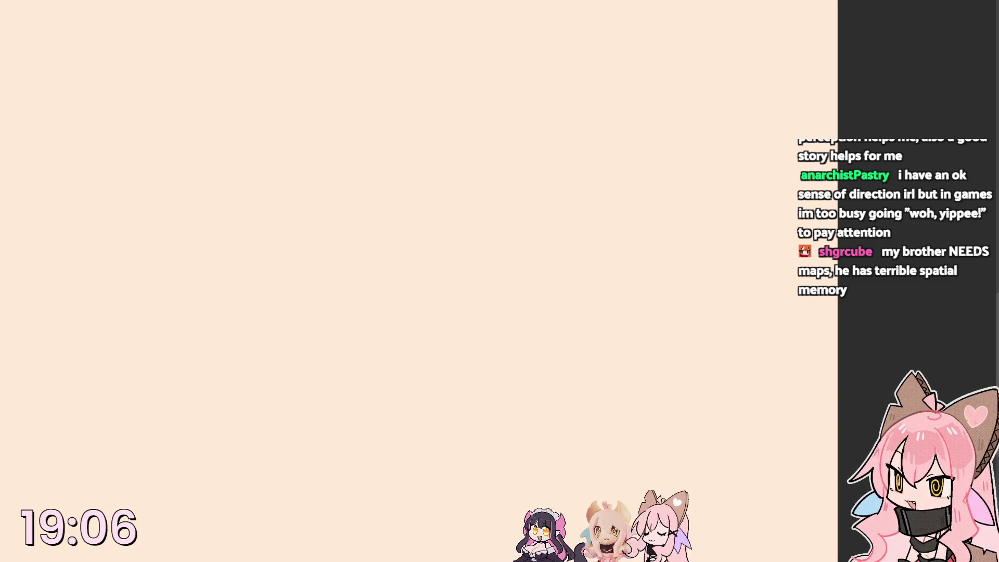
mouse_move(127, 151)
left_mouse_down()
mouse_move(160, 413)
mouse_move(519, 383)
left_mouse_up()
mouse_move(123, 142)
left_mouse_down()
mouse_move(450, 98)
mouse_move(508, 371)
left_mouse_up()
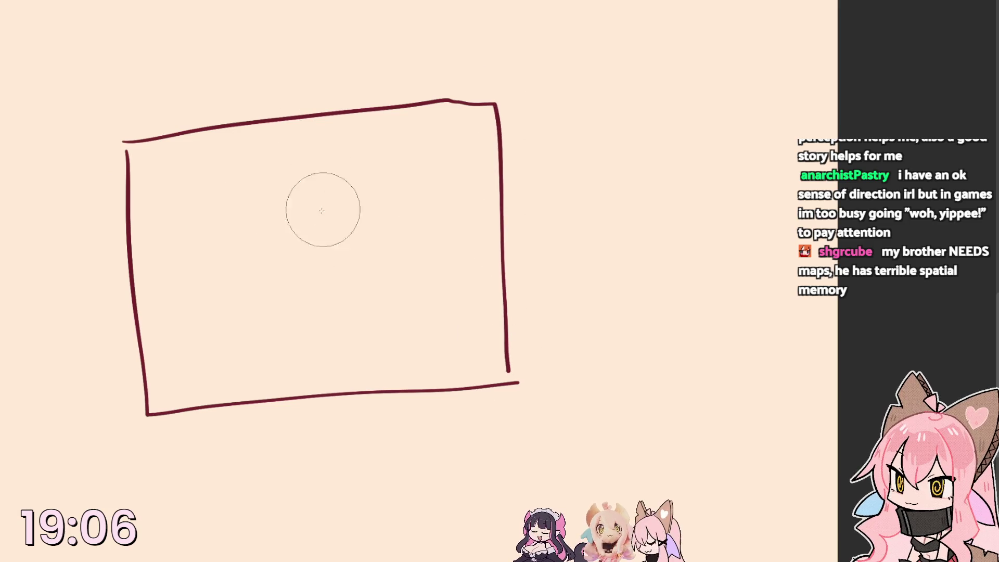
mouse_move(267, 224)
left_mouse_down()
mouse_move(268, 239)
mouse_move(335, 214)
mouse_move(281, 232)
mouse_move(264, 226)
mouse_move(296, 287)
mouse_move(375, 252)
mouse_move(367, 275)
left_mouse_up()
Outline the dark blob and draw an oval with two bars at the top-left
mouse_move(203, 196)
left_mouse_down()
mouse_move(206, 281)
mouse_move(404, 313)
mouse_move(249, 176)
mouse_move(218, 191)
left_mouse_up()
mouse_move(134, 163)
left_mouse_down()
mouse_move(147, 151)
mouse_move(411, 98)
mouse_move(466, 296)
mouse_move(435, 357)
left_mouse_up()
key("ctrl+z")
key("ctrl+z")
key("ctrl+z")
mouse_move(151, 186)
left_mouse_down()
mouse_move(156, 168)
mouse_move(263, 134)
mouse_move(187, 161)
mouse_move(232, 174)
mouse_move(231, 159)
left_mouse_up()
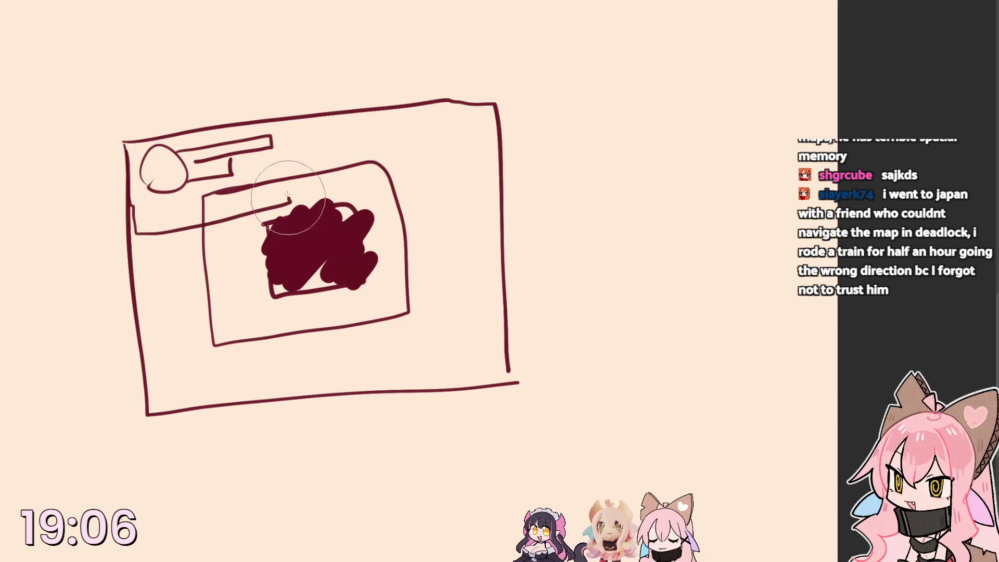
mouse_move(152, 169)
left_mouse_down()
mouse_move(154, 263)
mouse_move(343, 270)
mouse_move(176, 266)
mouse_move(370, 165)
mouse_move(158, 179)
left_mouse_up()
key("ctrl+z")
Erase the blob fill, close the inner rectangle, add a top-right dot and write 'Fo' bottom-right
key("e")
mouse_move(313, 245)
left_mouse_down()
mouse_move(323, 212)
mouse_move(281, 264)
mouse_move(306, 230)
left_mouse_up()
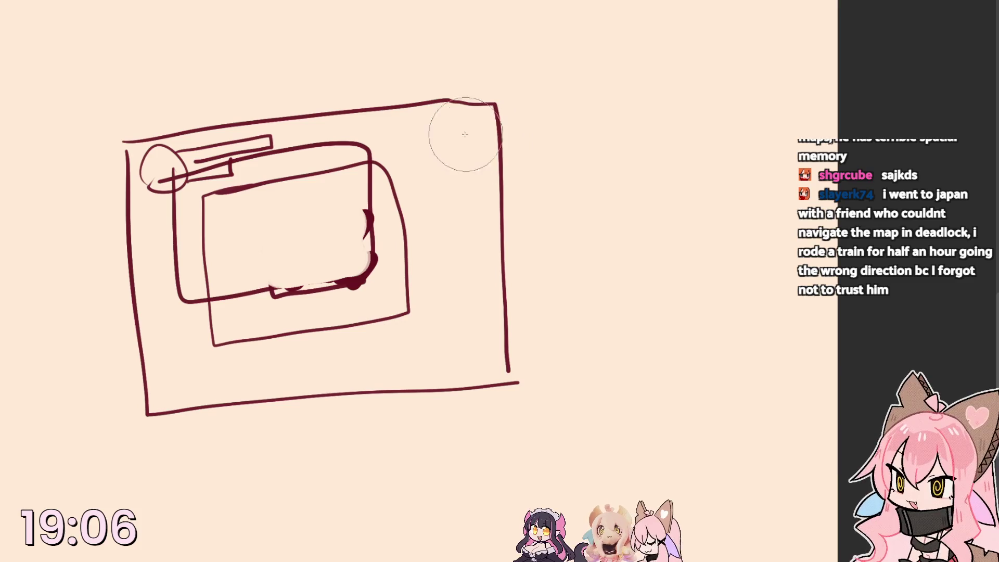
mouse_move(479, 111)
left_mouse_down()
mouse_move(493, 121)
mouse_move(484, 120)
left_mouse_up()
left_click_drag(497, 358, 489, 380)
left_click_drag(488, 370, 495, 368)
left_click_drag(501, 365, 499, 367)
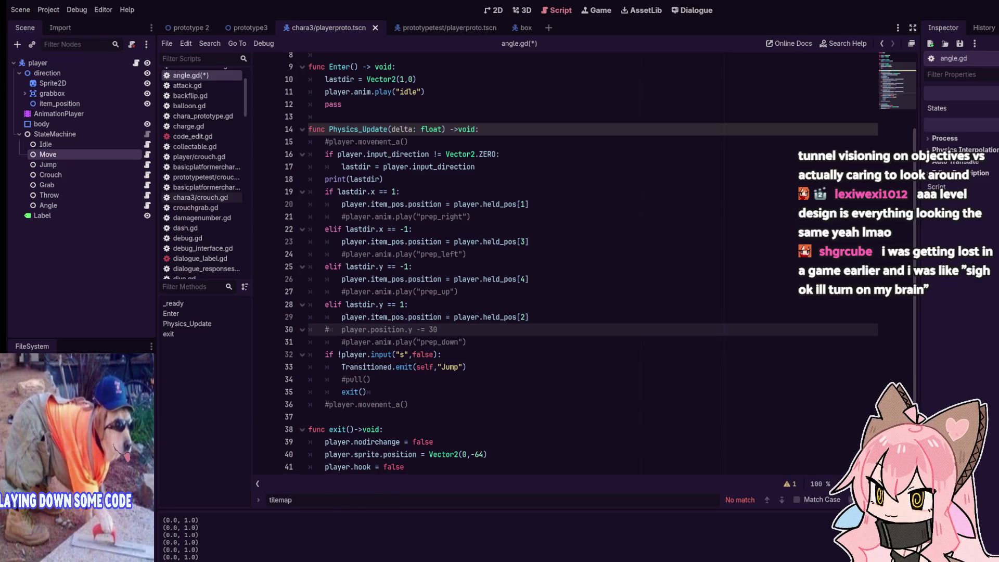
Back in the Godot editor, place the cursor on line 29 of angle.gd's downward-aim branch
left_click(423, 316)
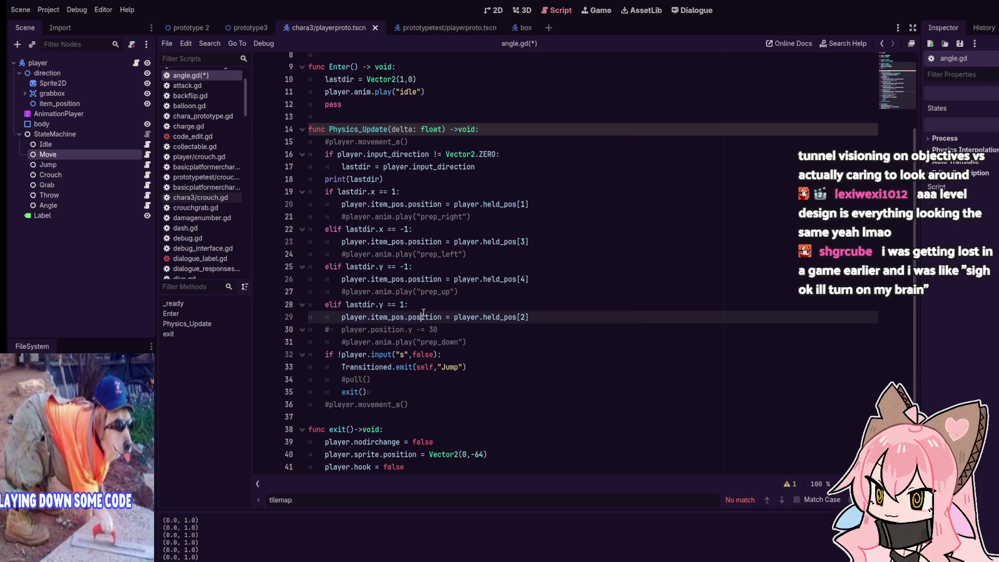
Declare 'var ogpos : Vector2' below the lastdir declaration in angle.gd
scroll(423, 313, "up", 3)
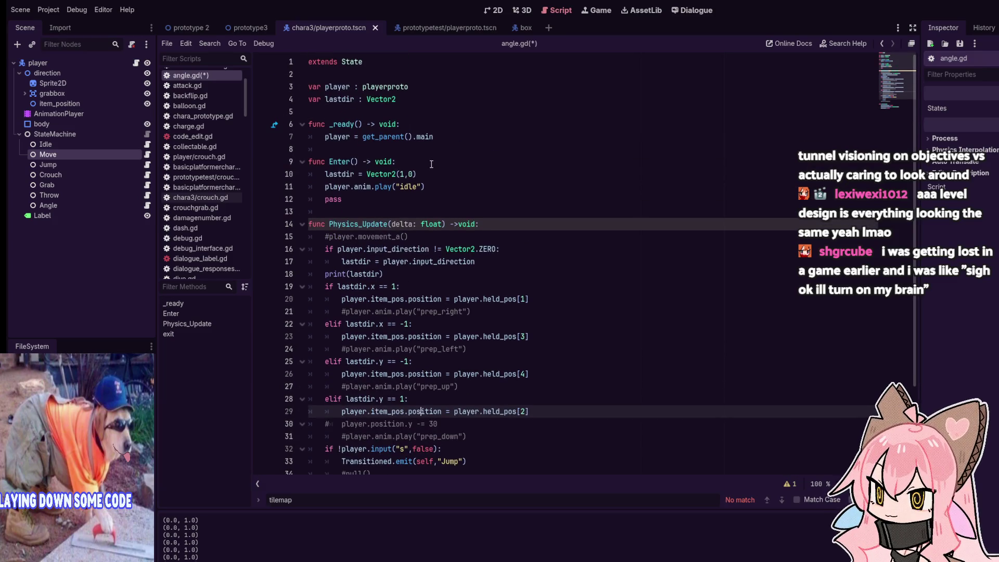
left_click(442, 101)
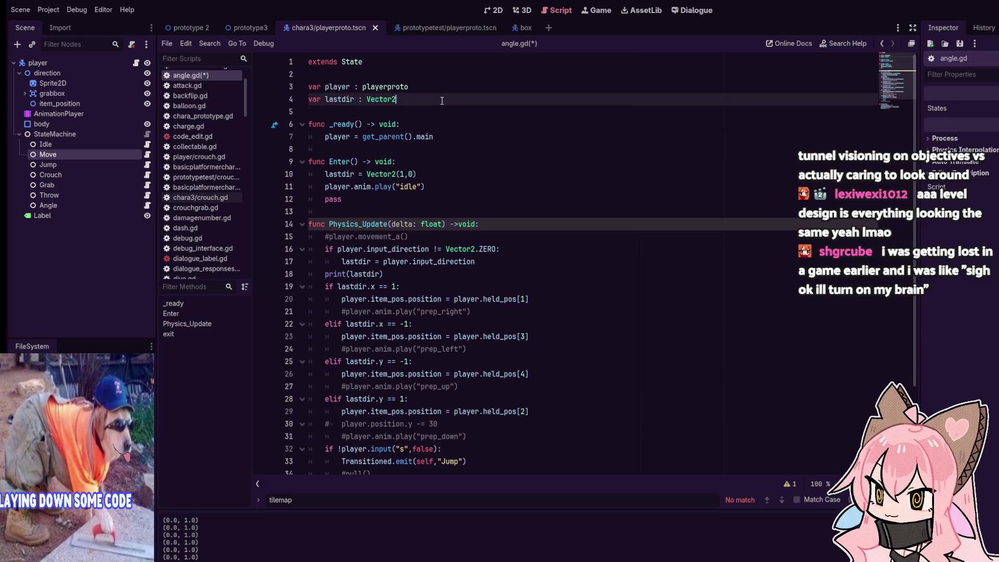
key("Return")
type("var ogpos : Vector")
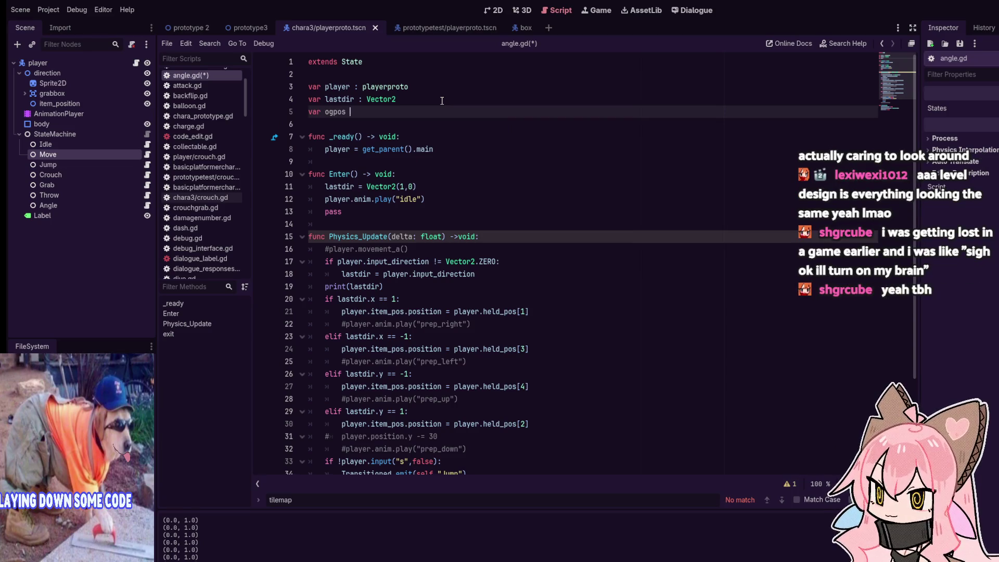
key("Return")
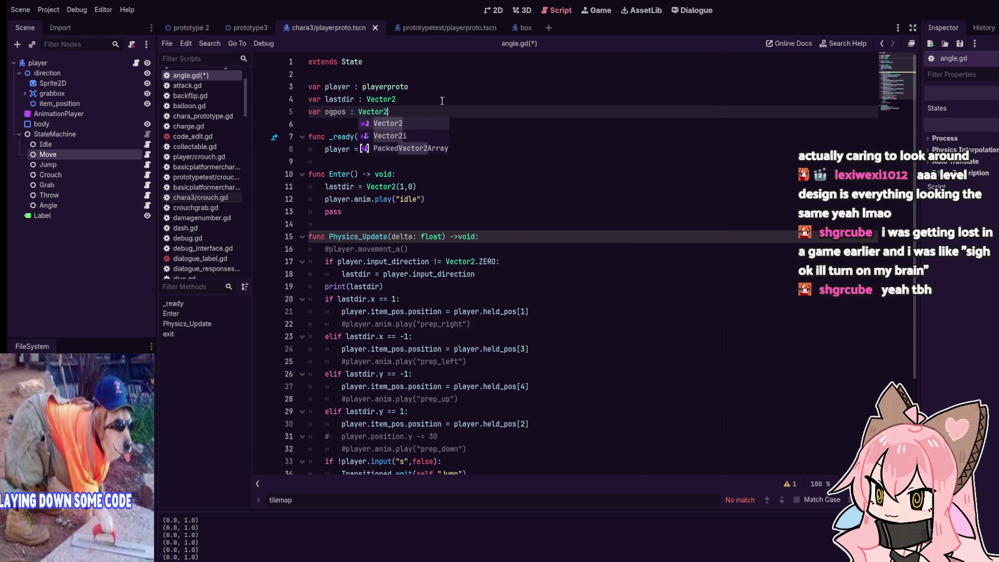
left_click(442, 101)
Replace the pass in Enter() with 'ogpos = player.position'
left_click(456, 180)
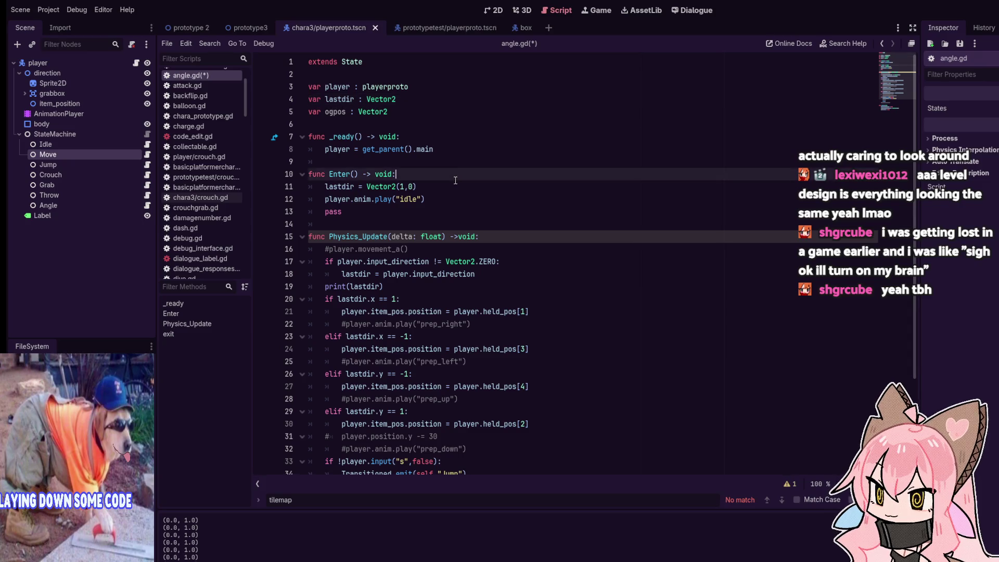
key("Down")
key("Down")
key("Down")
key("BackSpace")
key("BackSpace")
key("BackSpace")
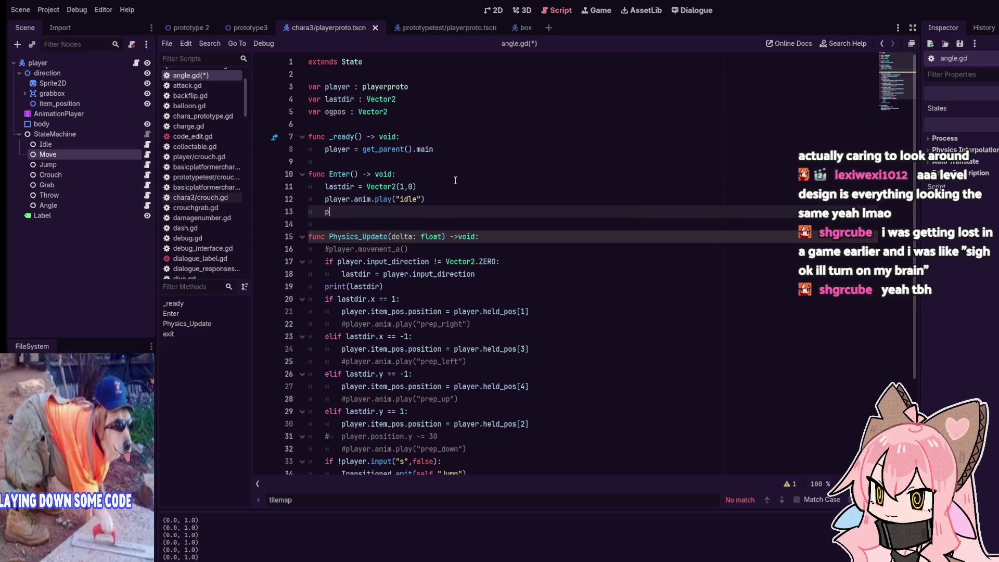
type("ogpos ")
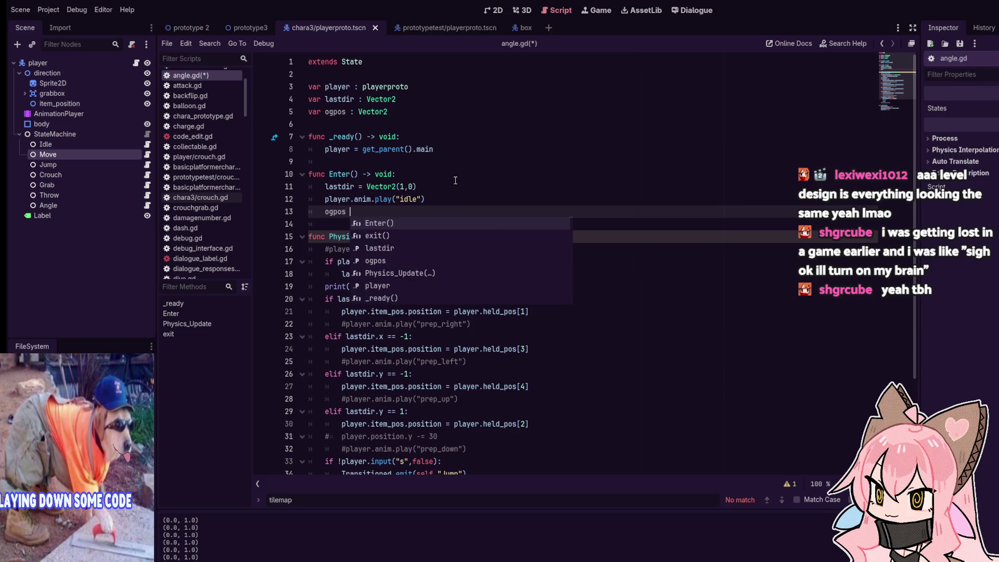
type("= player.po")
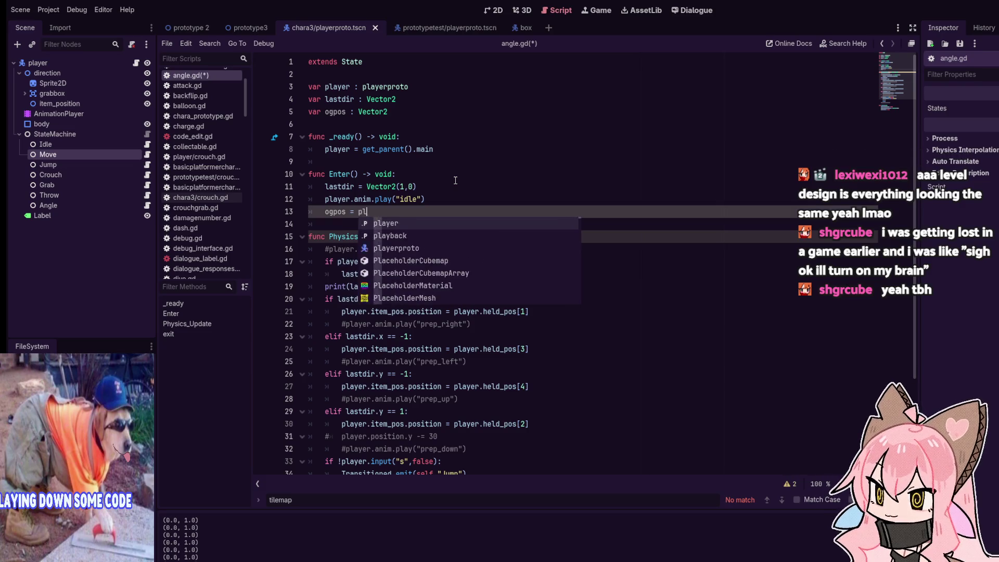
type("sition")
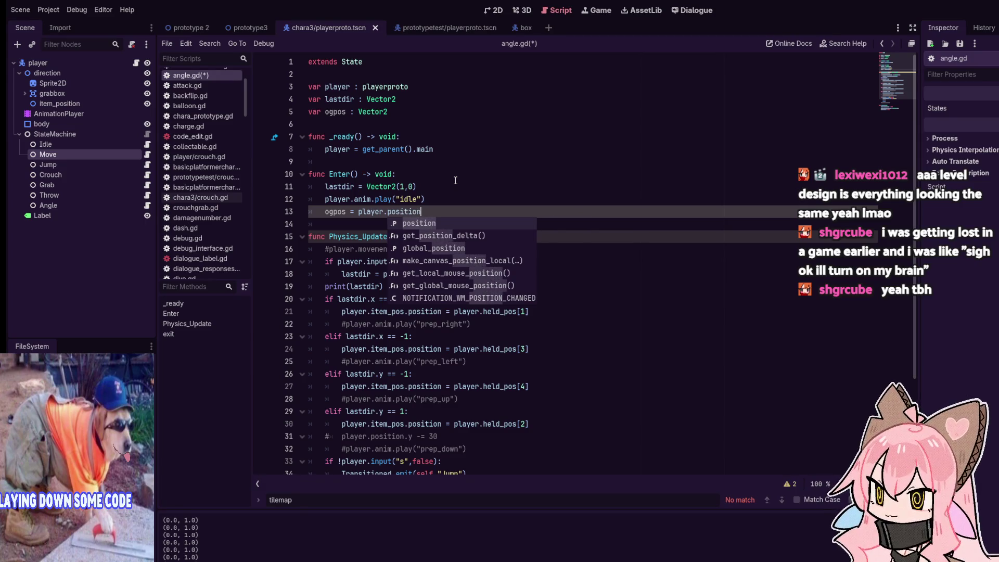
left_click(456, 180)
double_click(326, 211)
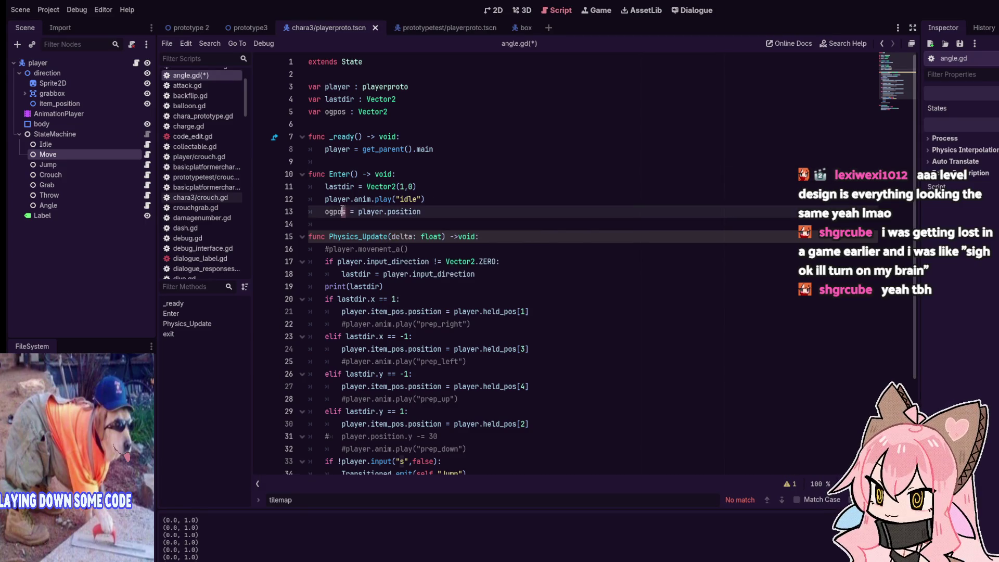
scroll(344, 234, "down", 3)
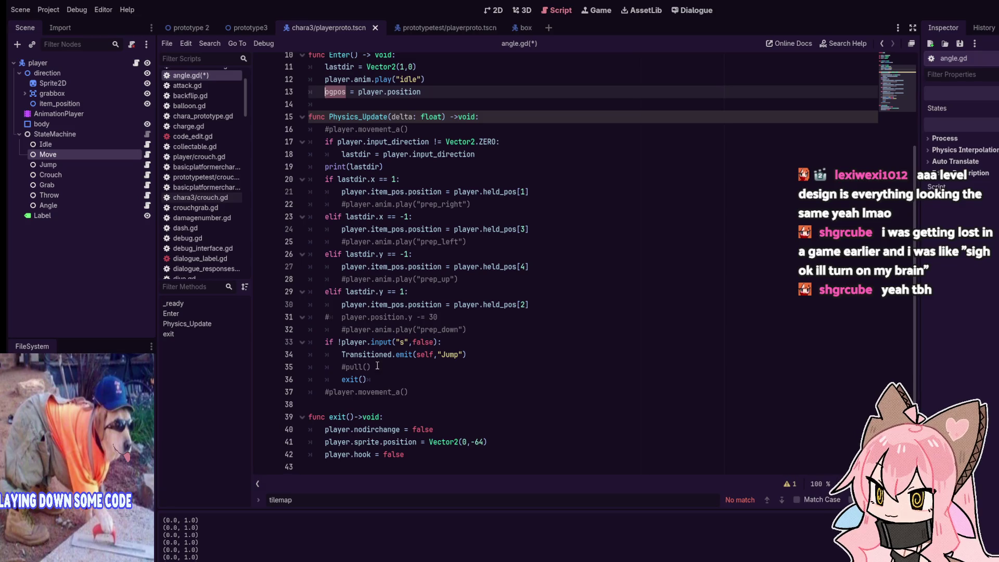
scroll(395, 360, "up", 1)
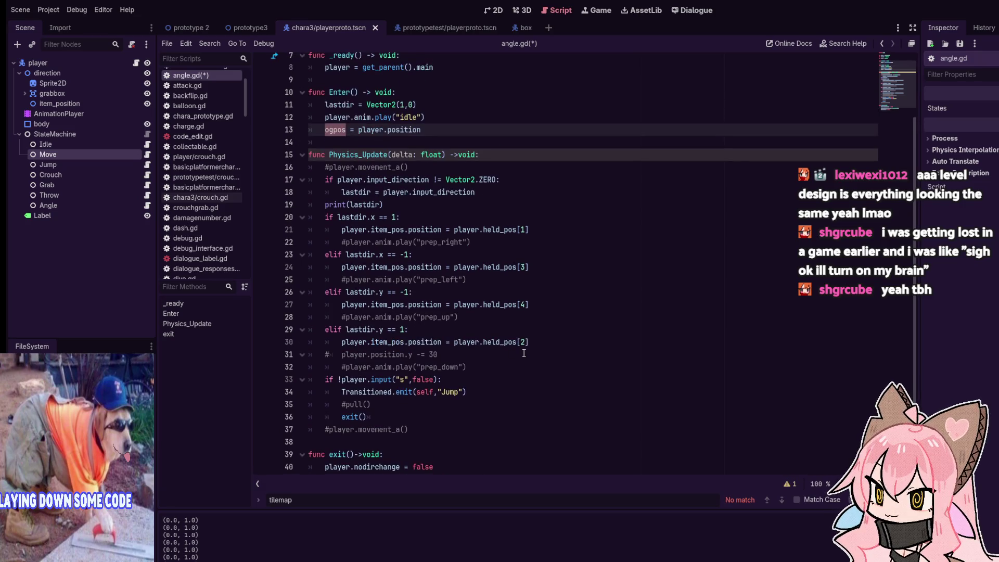
Uncomment line 31, change it to 'player.position.y = ogpos.y - 50', and save
left_click(336, 356)
key("ctrl+k")
key("Left")
key("Left")
key("Delete")
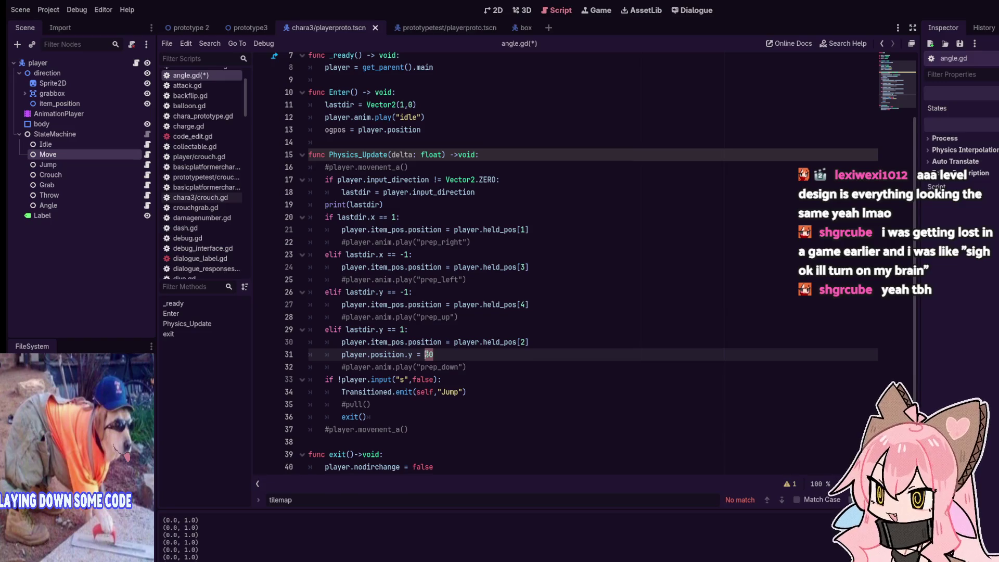
type("ogpos")
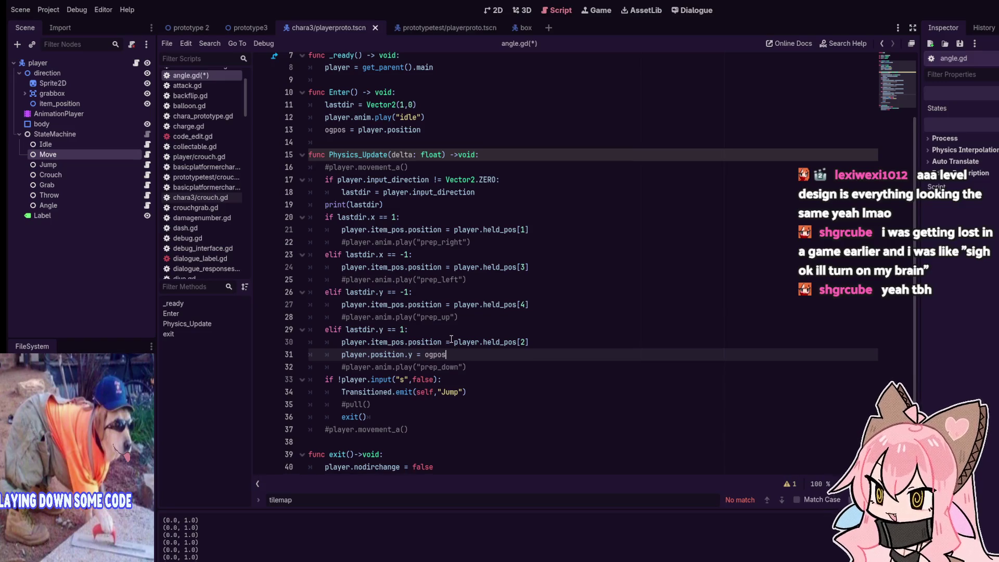
type(".y")
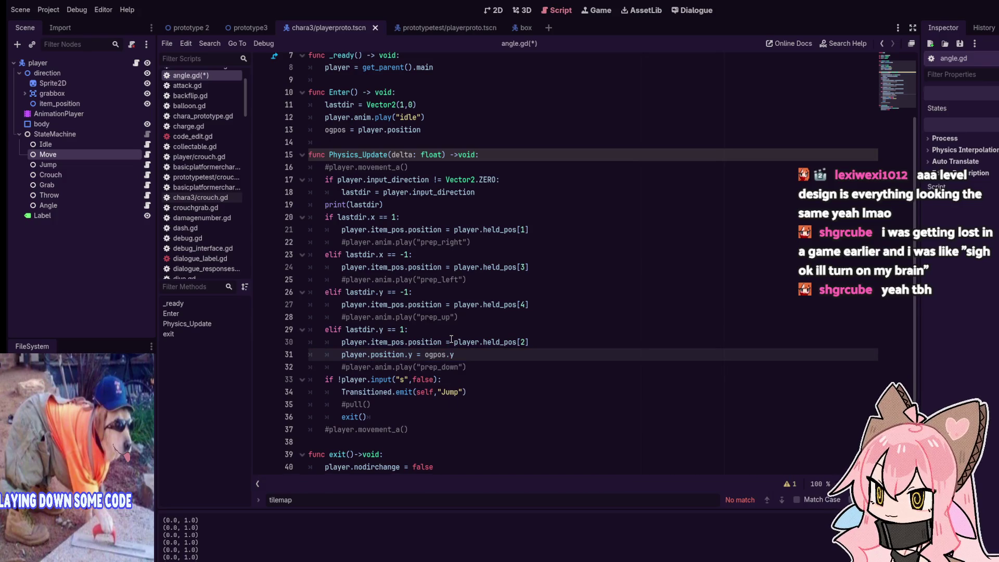
type(" -")
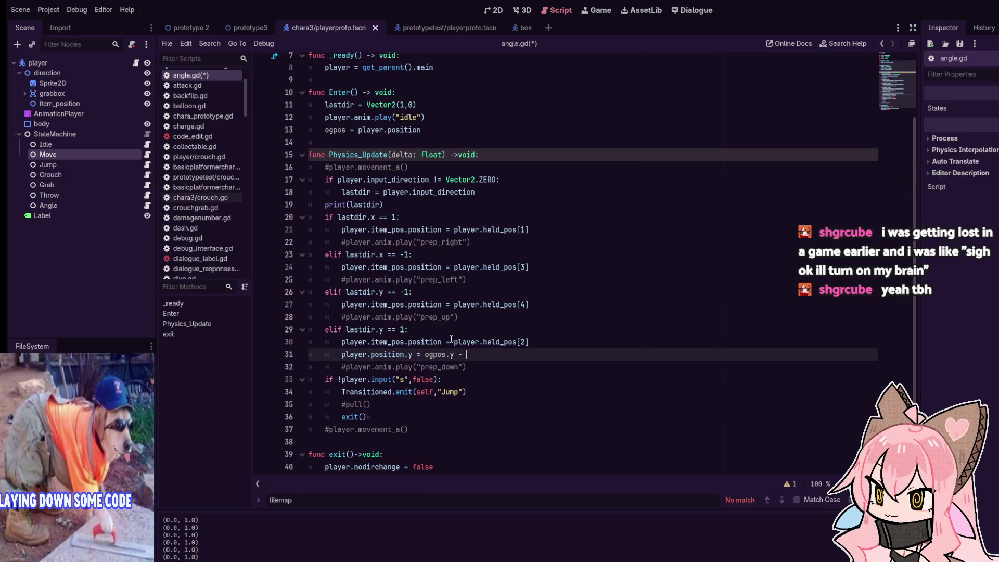
type(" 50")
left_click(451, 339)
key("ctrl+s")
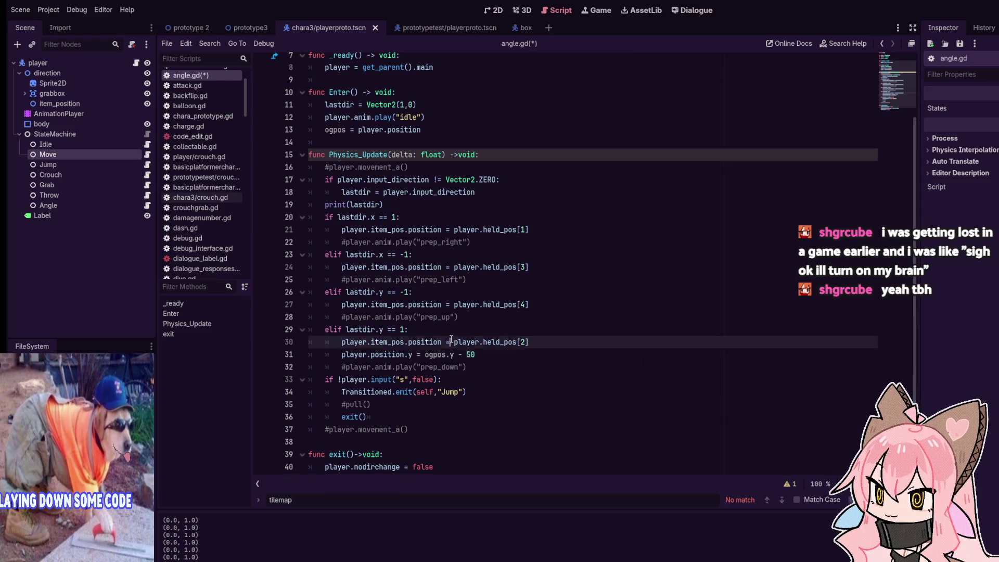
scroll(418, 246, "down", 1)
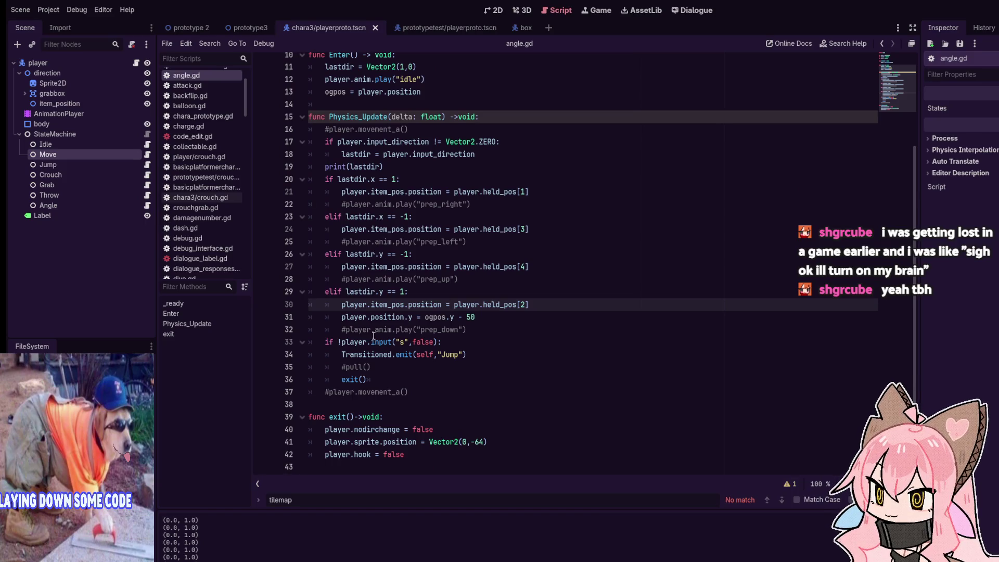
left_click(404, 286)
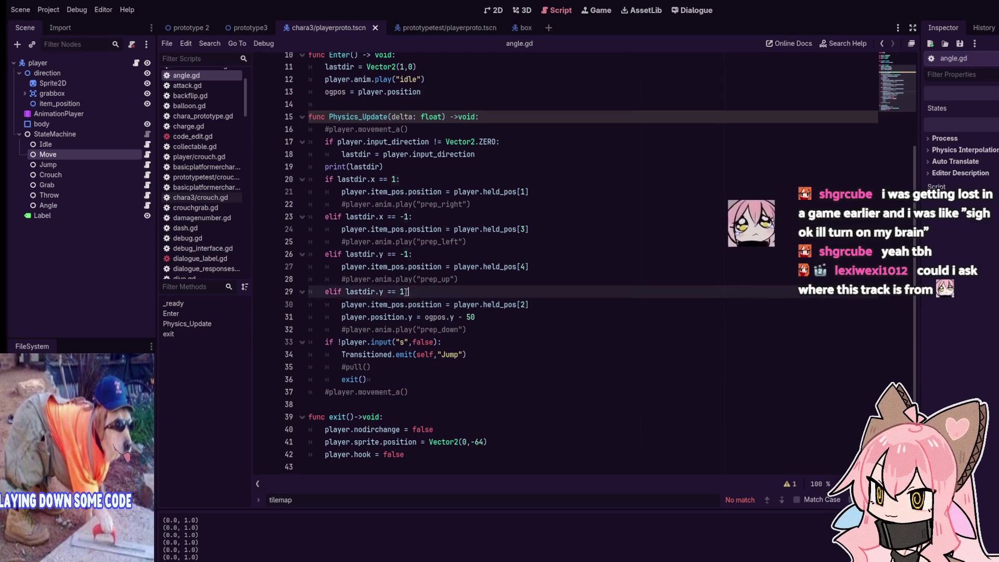
Add 'if lastdir.y == 1:' under the grab-release check in angle.gd
left_click(461, 350)
key("Home")
key("Return")
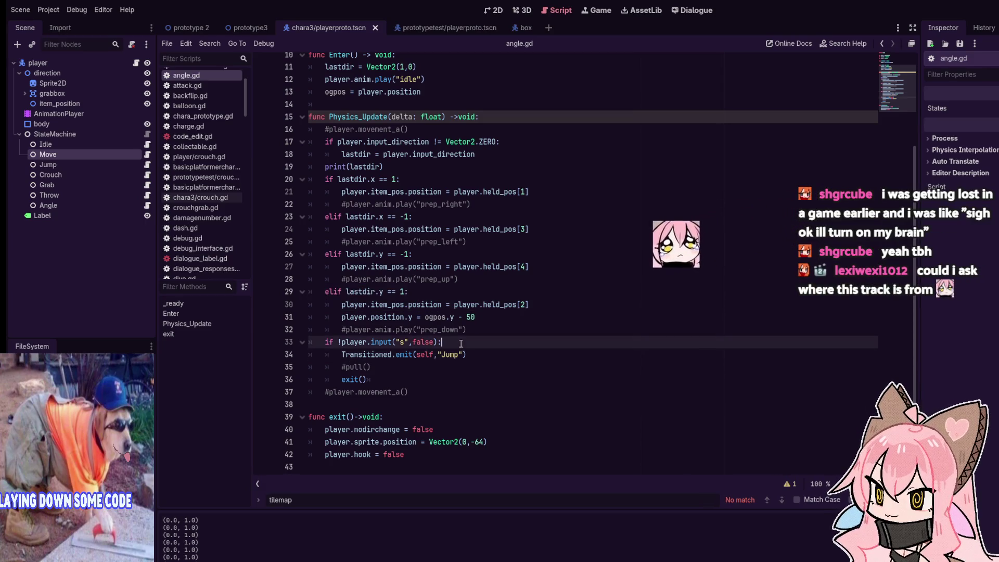
key("Up")
type("if lastdir.y == 1:")
key("Return")
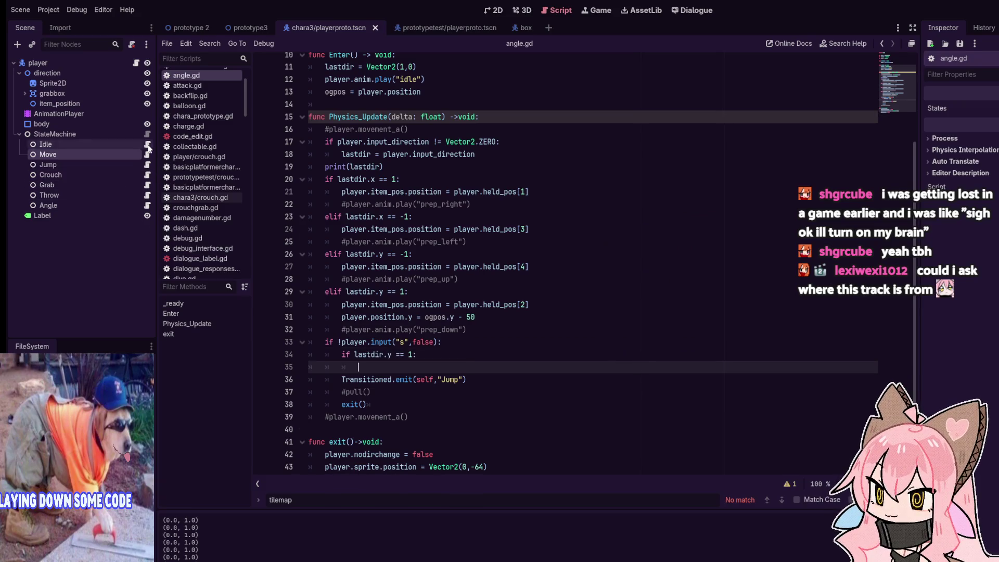
Copy 'player.jump_a()' from idle.gd into the new condition, save, and show the prototype3 scene
left_click(147, 144)
left_click(420, 299)
left_click_drag(425, 299, 362, 299)
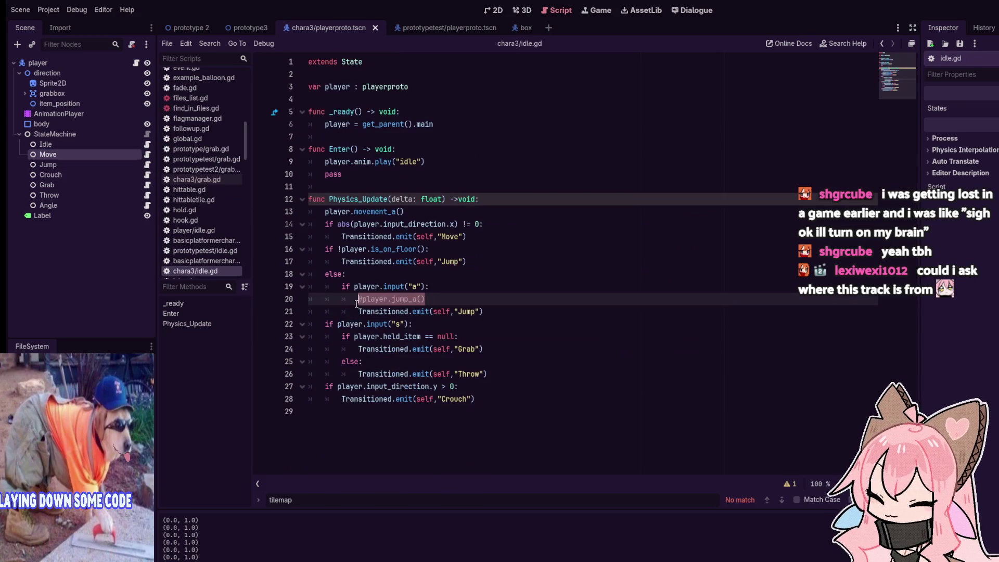
left_click(148, 205)
type("player.jump_a()")
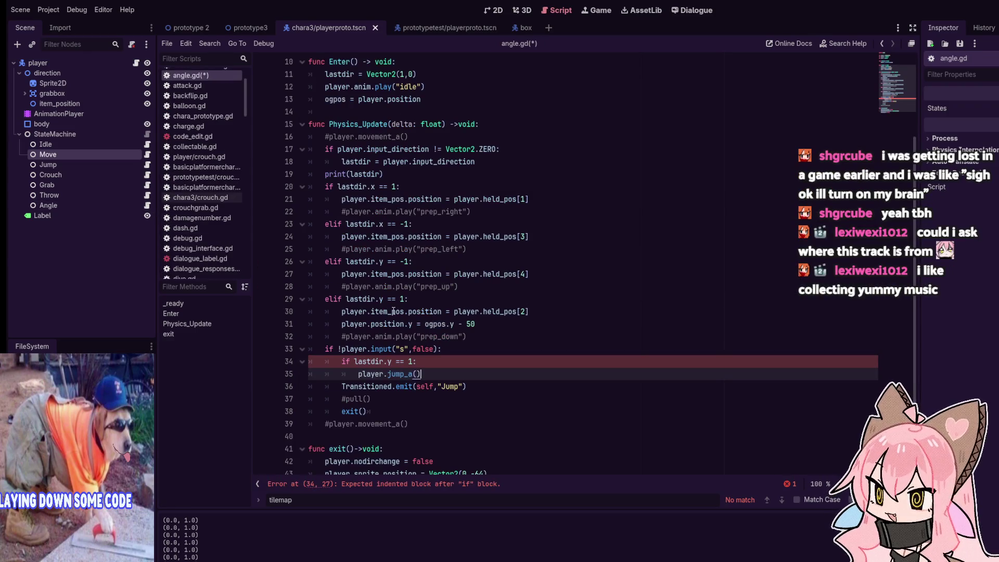
left_click(392, 311)
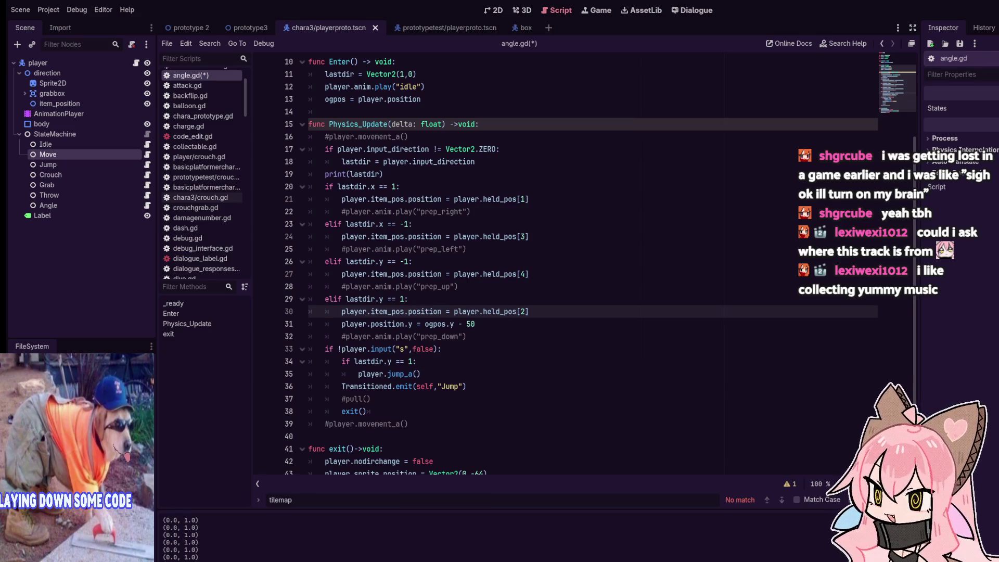
key("Up")
key("ctrl+s")
left_click(248, 27)
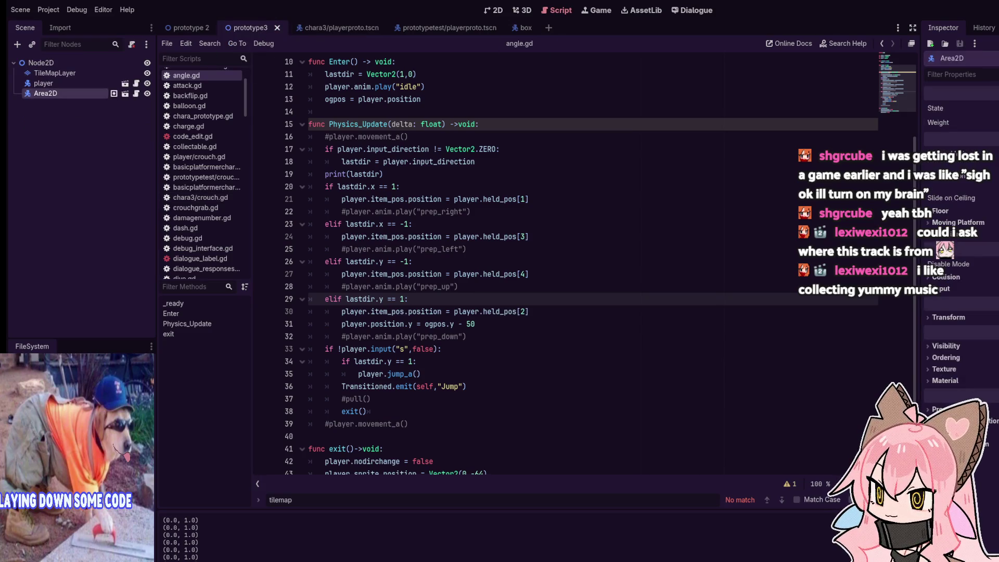
Run the project with F5 to test grabbing and aiming the box, then add a line after the ogpos assignment
key("F5")
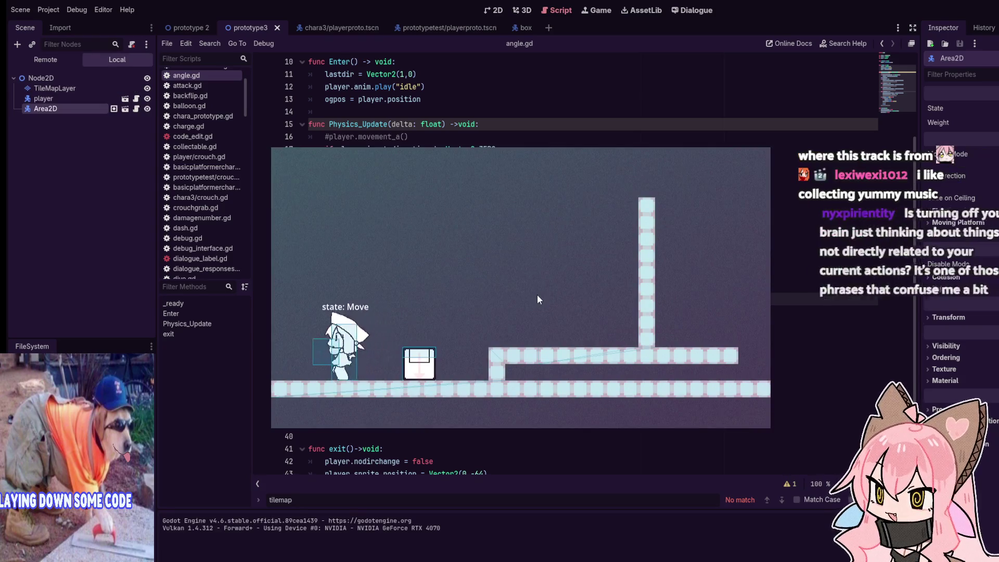
key("Right")
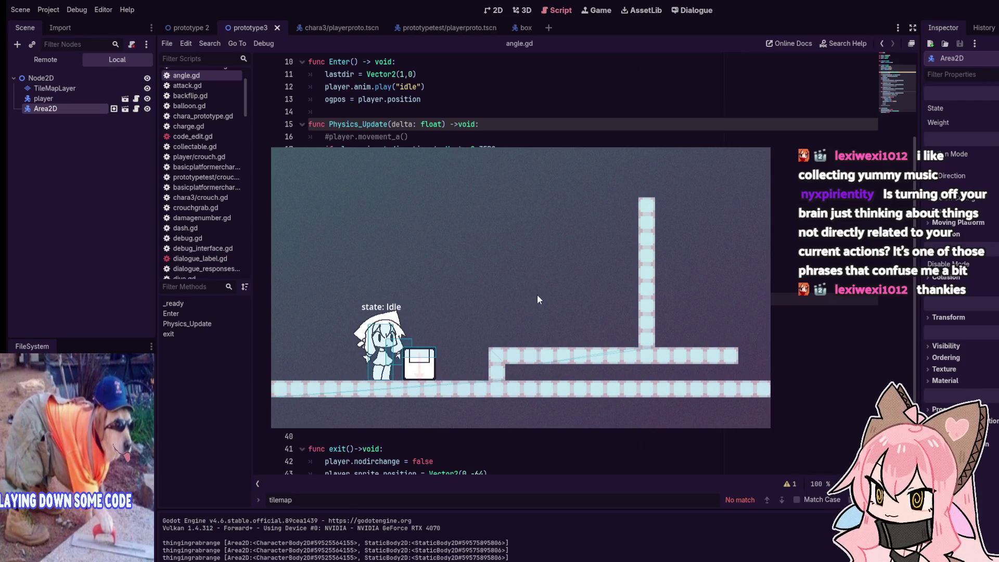
key("Left")
key("Right")
key("x")
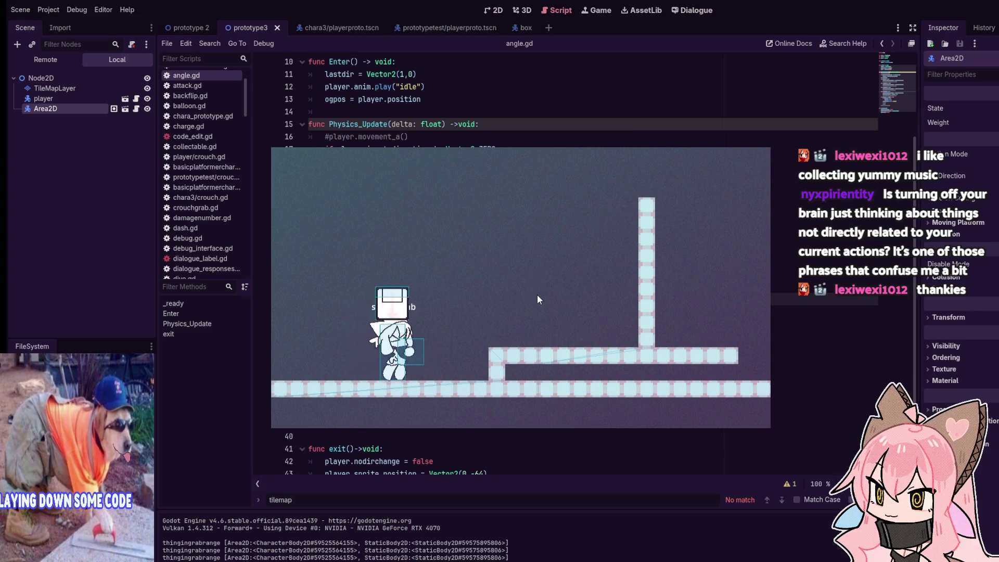
key("Down")
key("x")
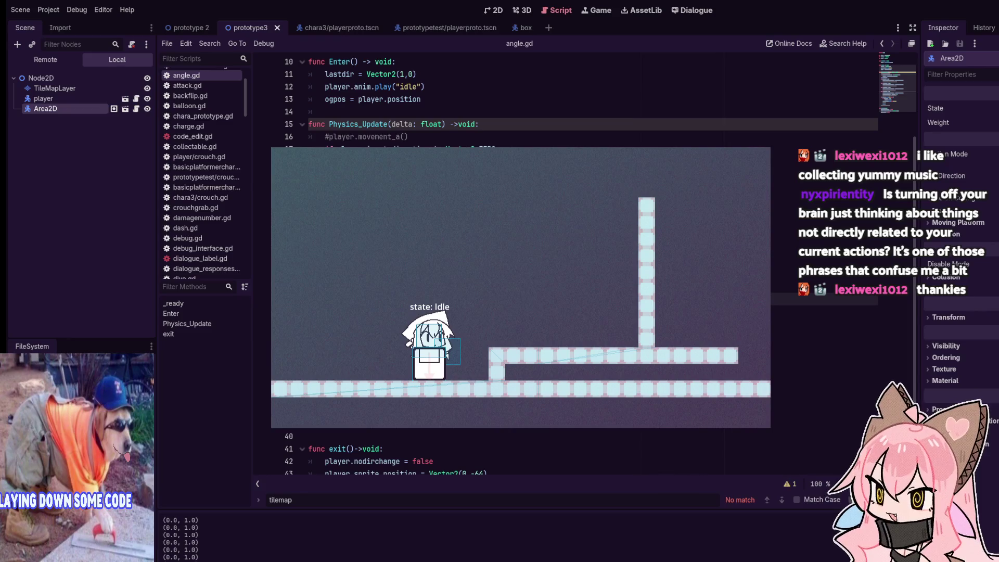
left_click(423, 100)
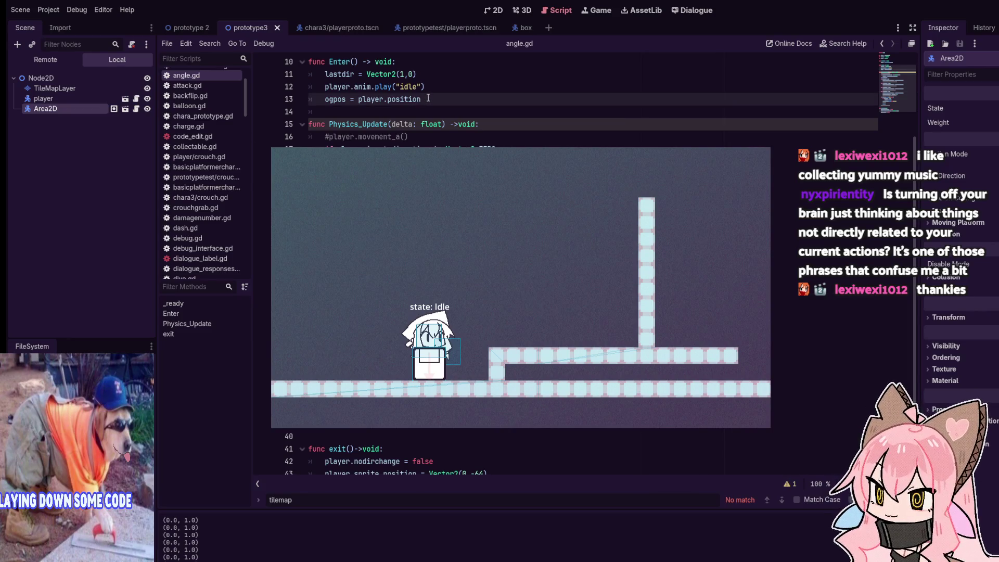
key("Return")
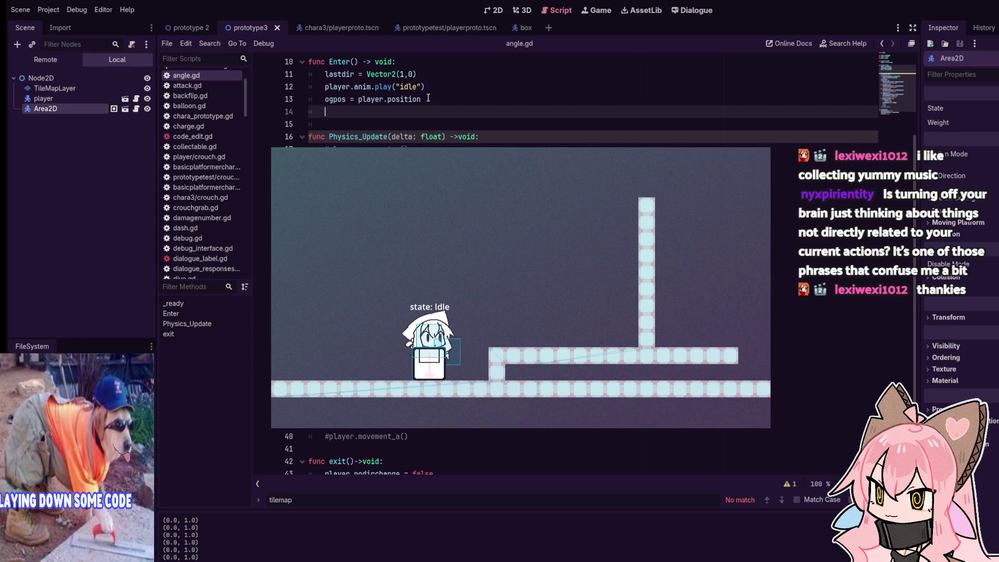
Add 'player.velocity.x = 0' to Enter() and test walking, grabbing and jumping onto the box
type("player.velocity")
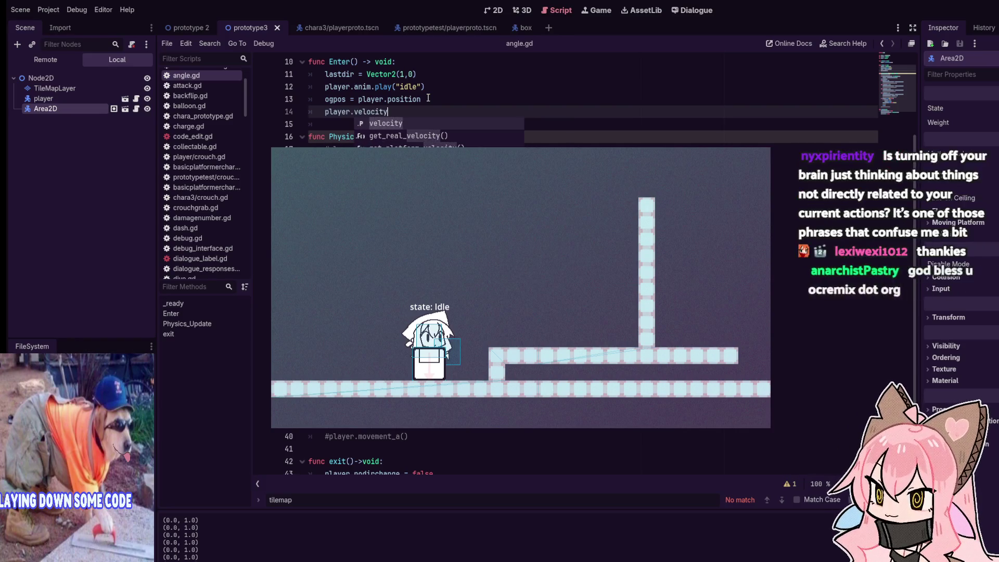
type(".x = 0")
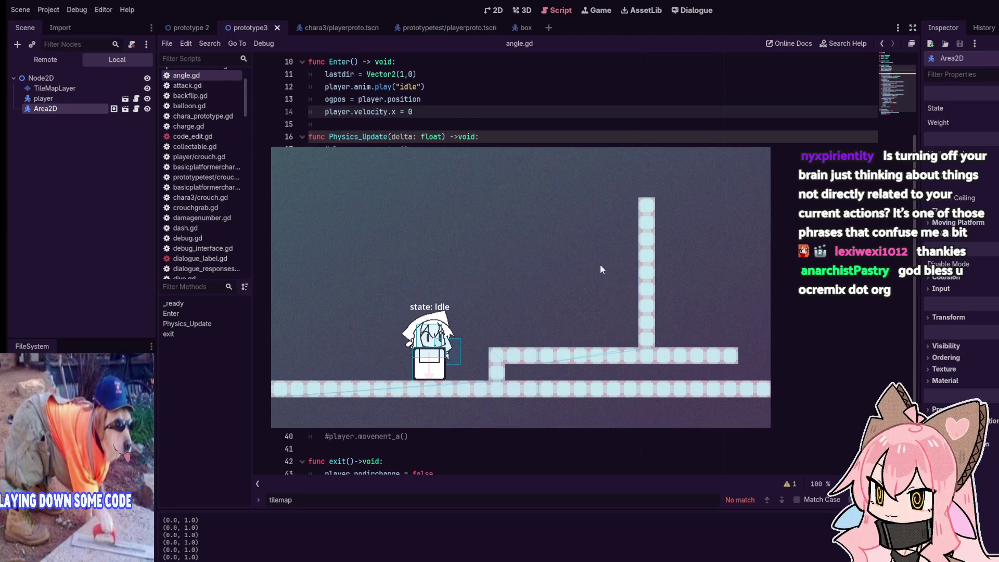
key("Right")
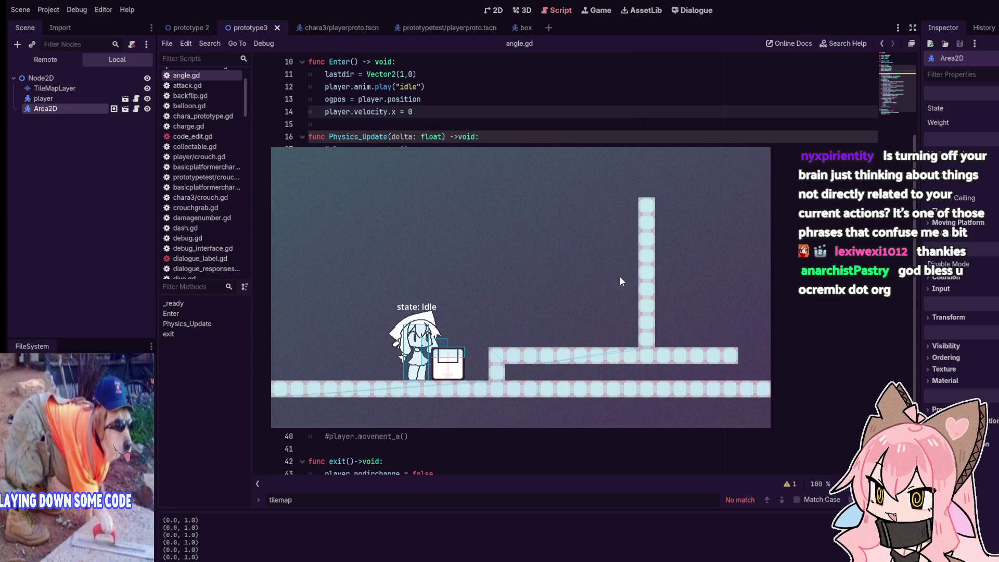
key("Left")
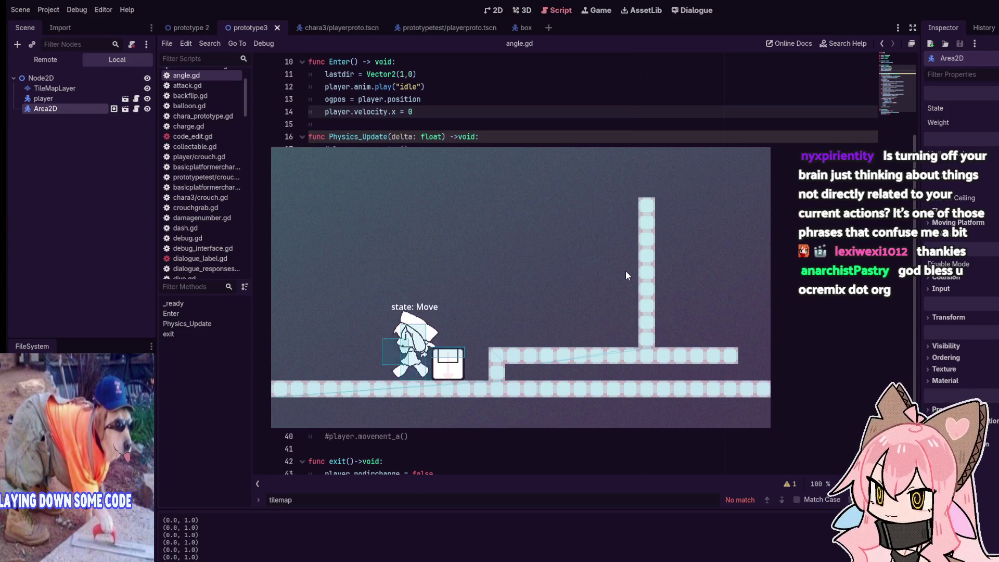
key("Right")
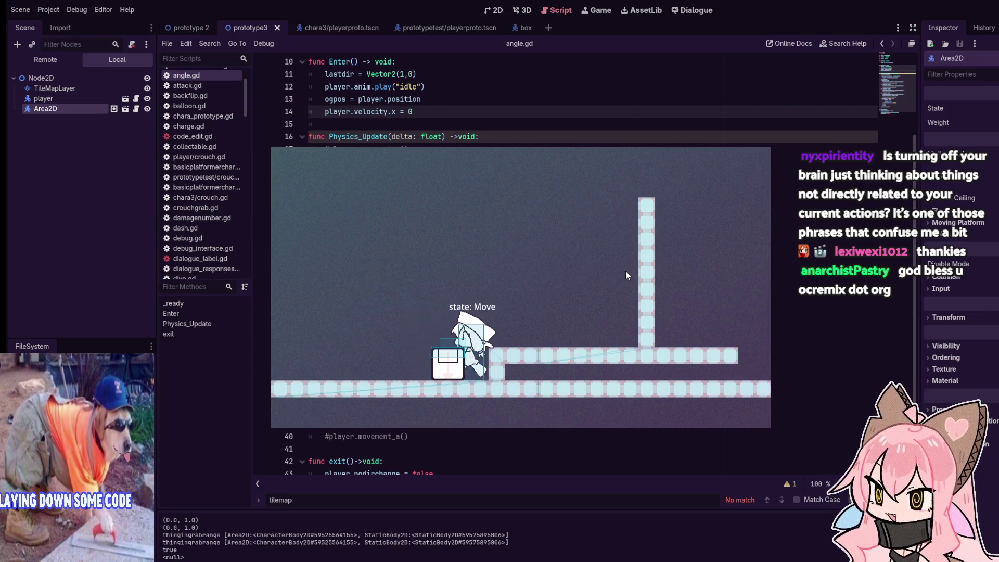
key("space")
key("Left")
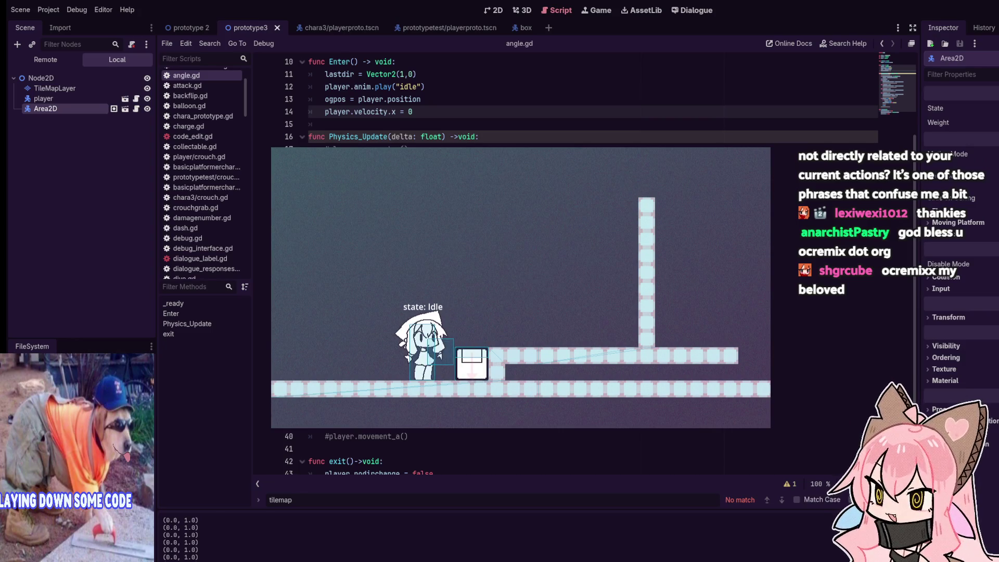
left_click(350, 30)
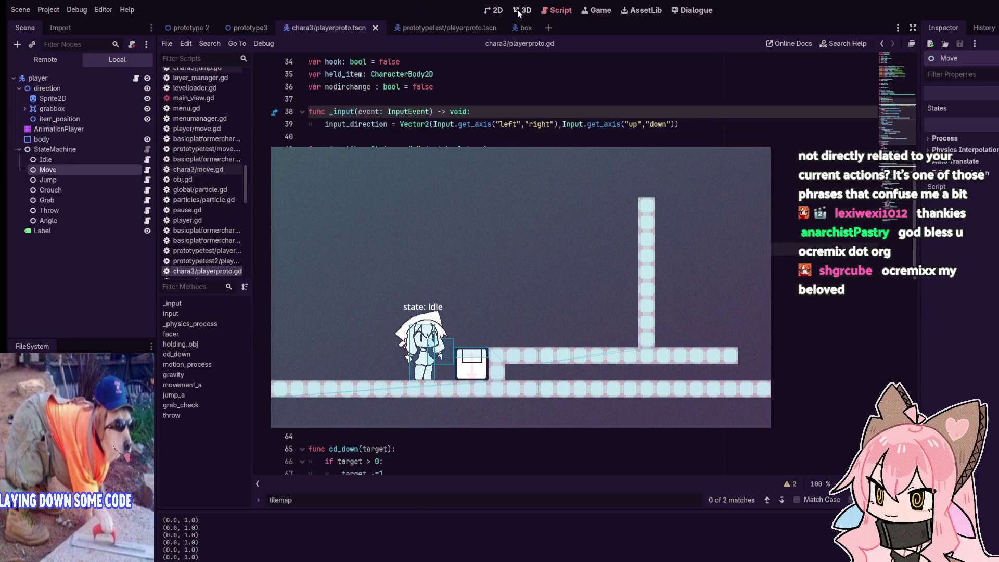
Open playerproto.gd, insert a line above func throw(), and stop the game with F8
left_click(495, 10)
left_click(136, 78)
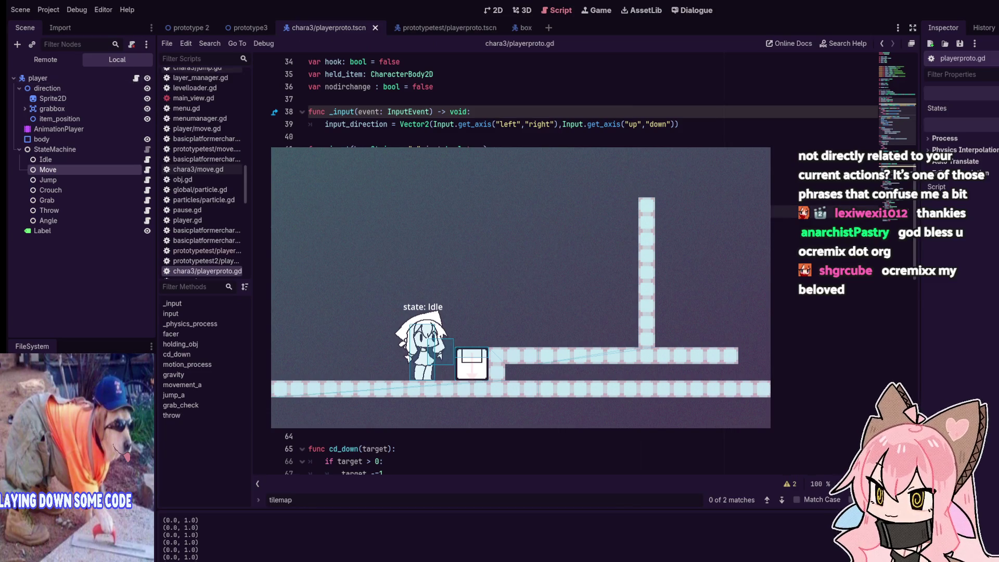
scroll(520, 99, "down", 4)
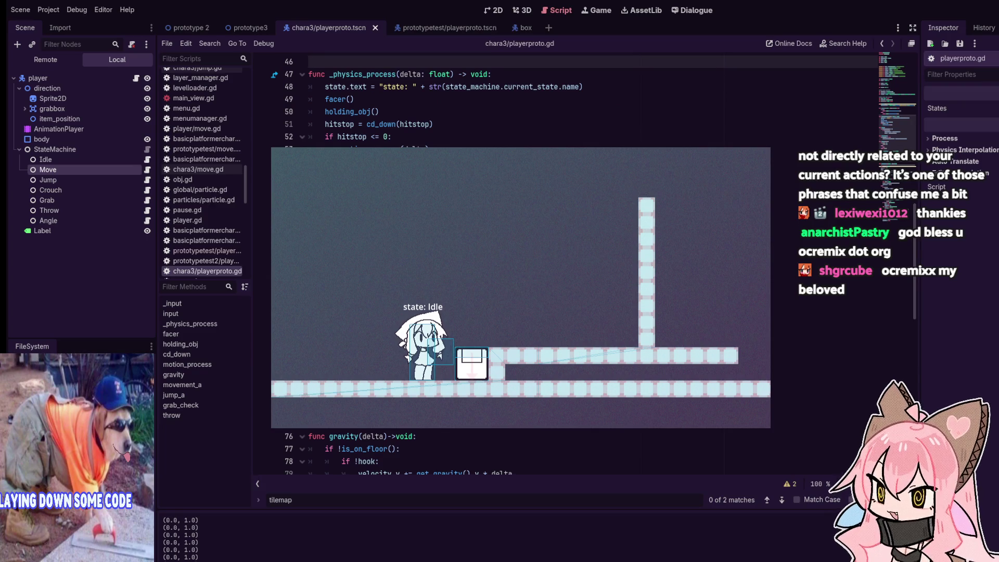
scroll(520, 99, "down", 15)
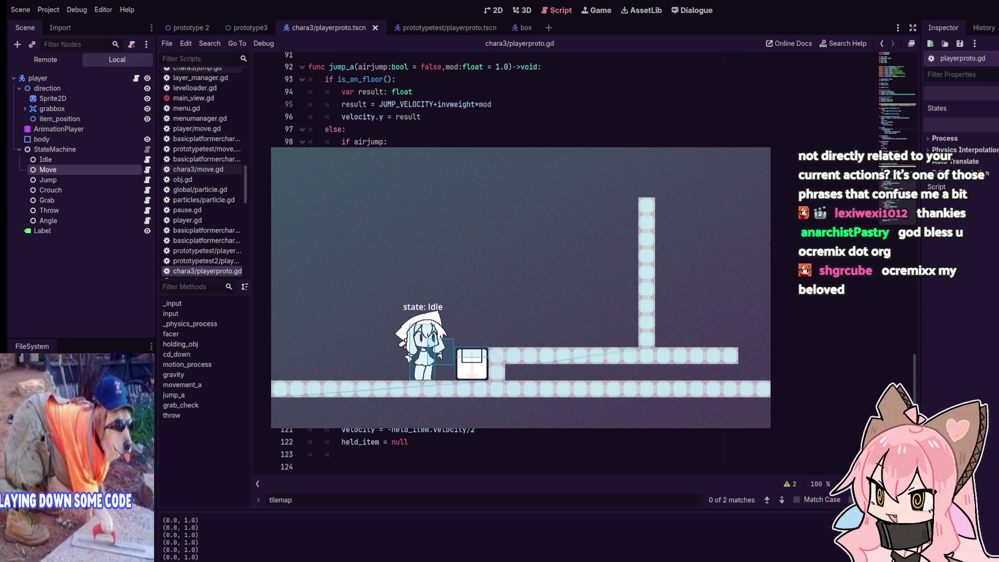
scroll(521, 99, "up", 1)
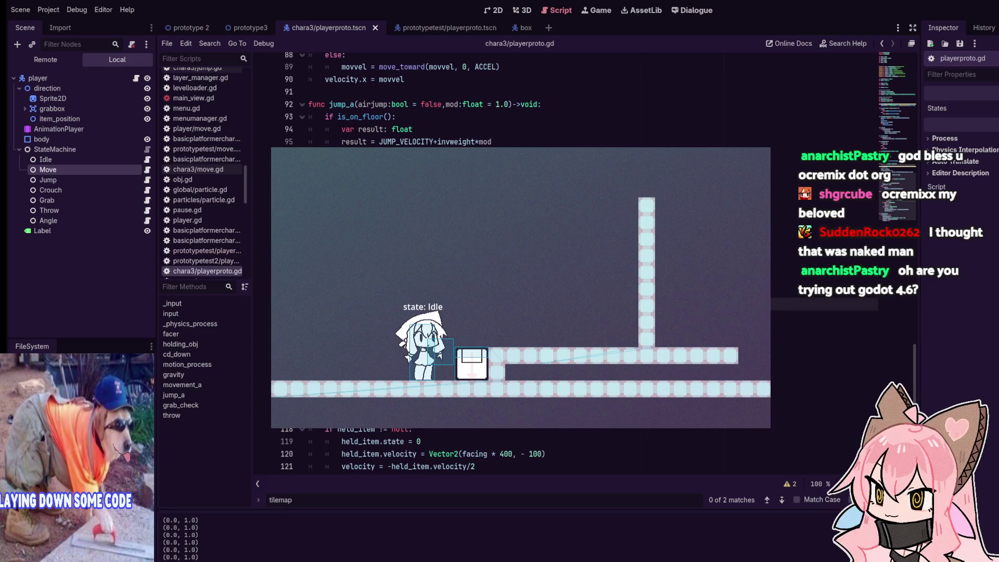
key("Return")
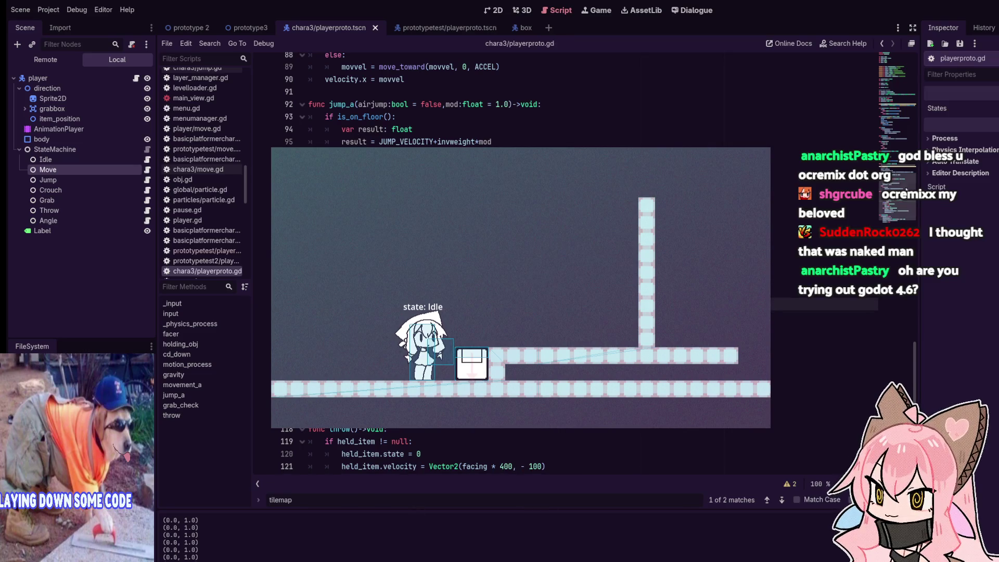
key("F8")
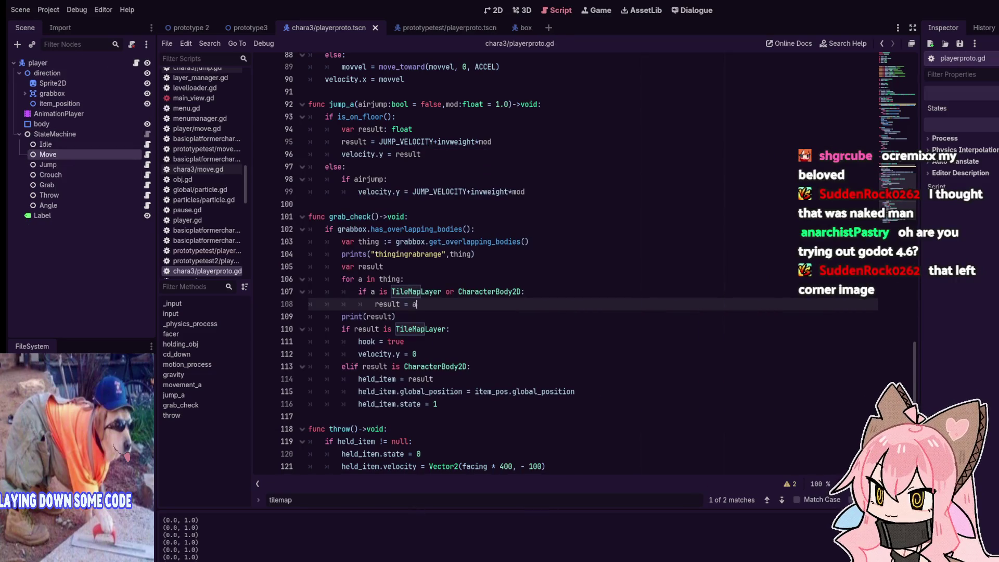
Run the prototype3 scene with F6 and test throwing and picking up the box
left_click(246, 28)
key("F6")
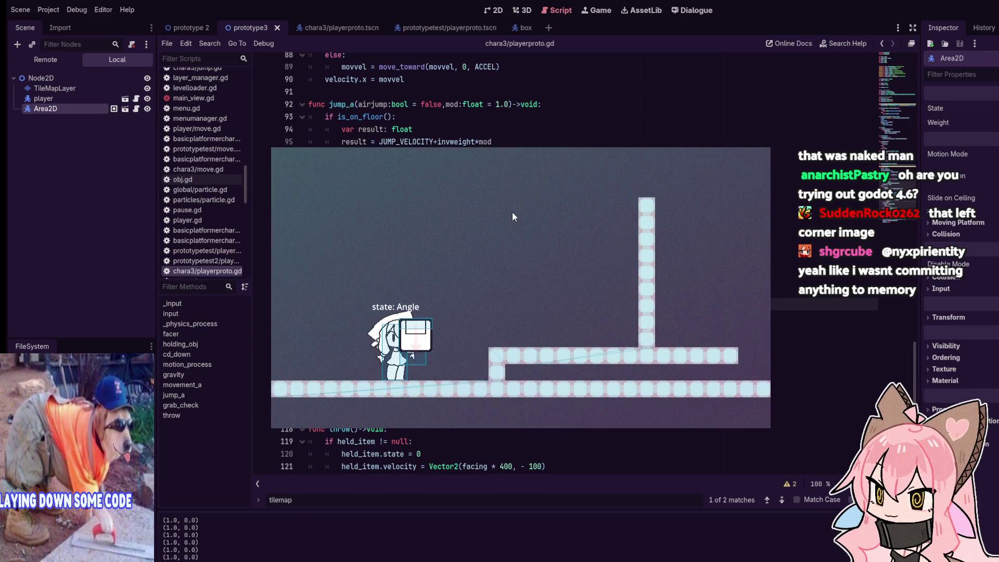
key("x")
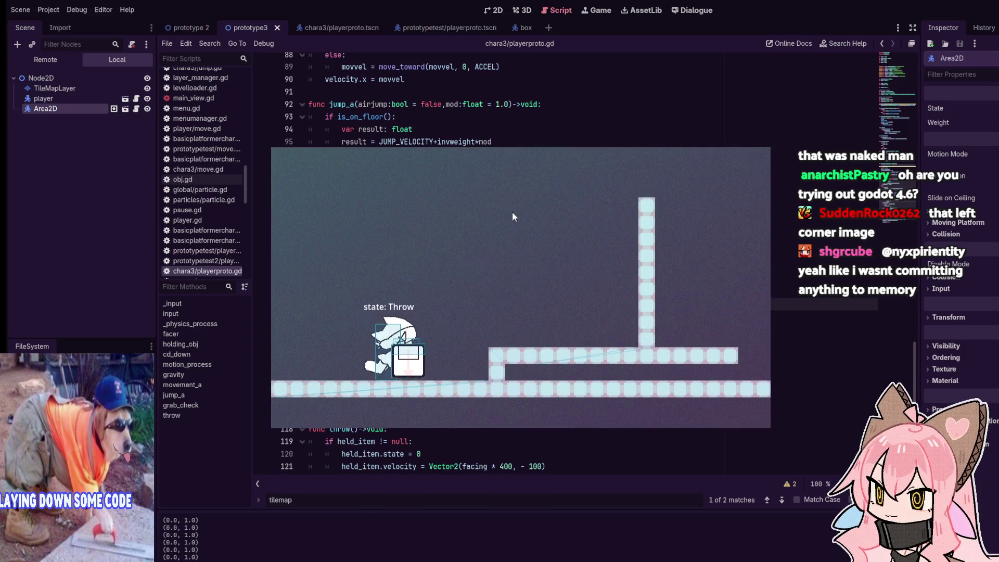
key("Left")
key("Right")
key("Left")
key("Right")
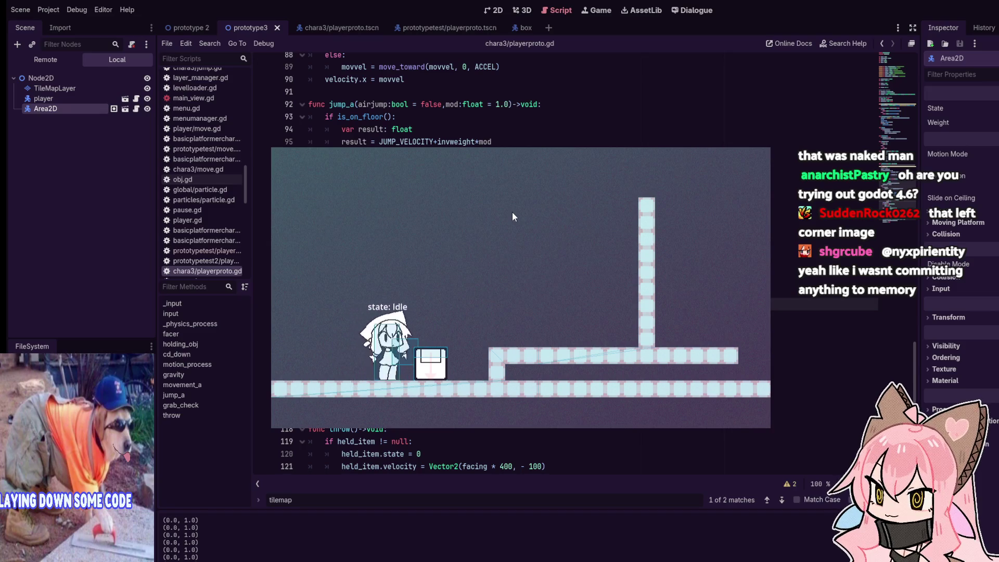
key("x")
key("Right")
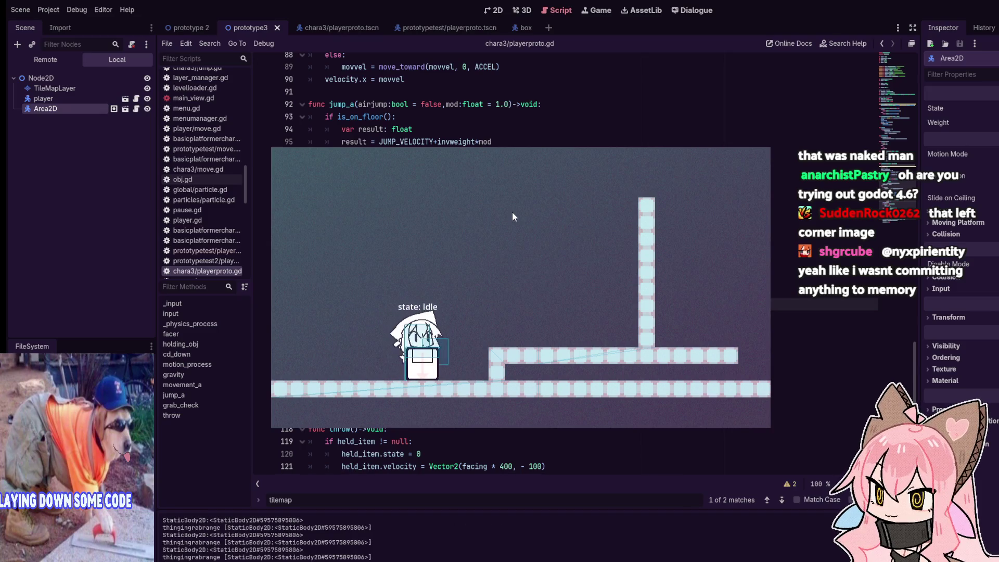
key("Right")
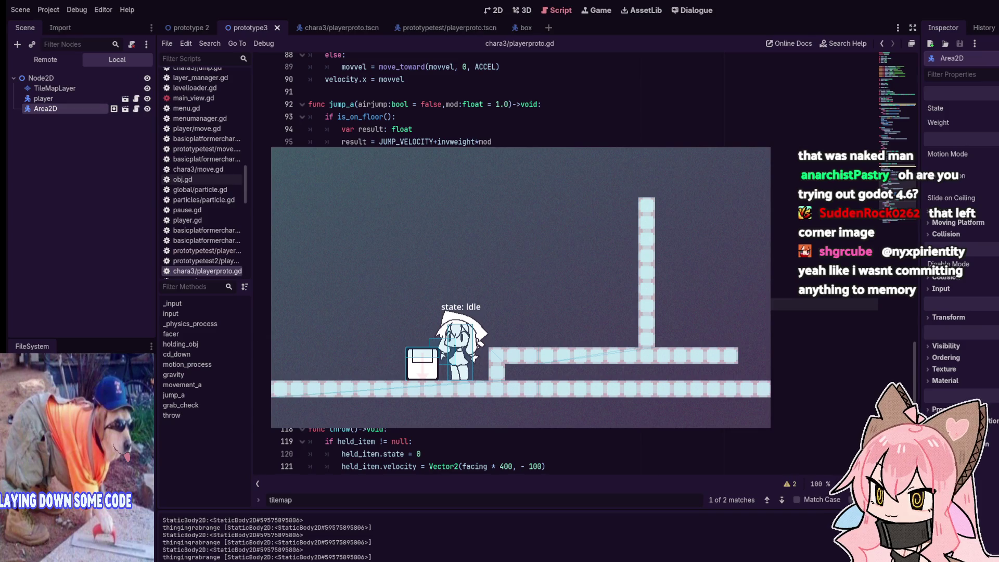
Insert a line above throw(), save the player script, and test dropping, grabbing and jumping
key("Return")
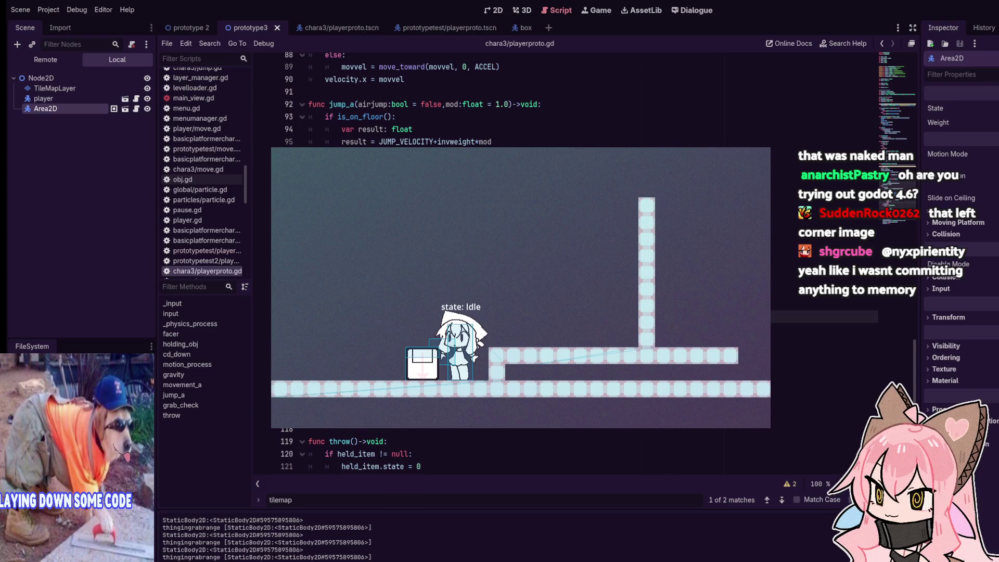
key("ctrl+s")
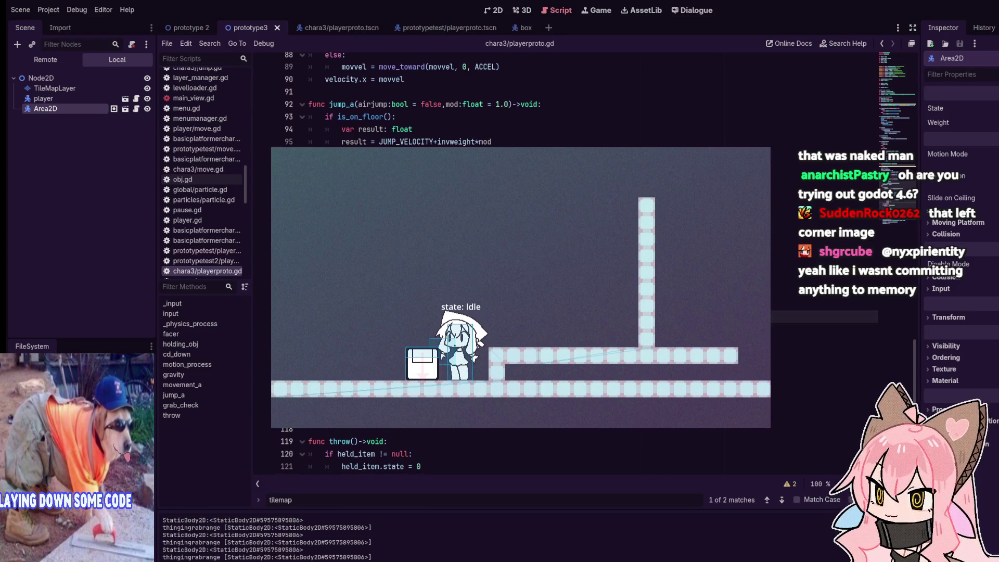
left_click(376, 304)
key("x")
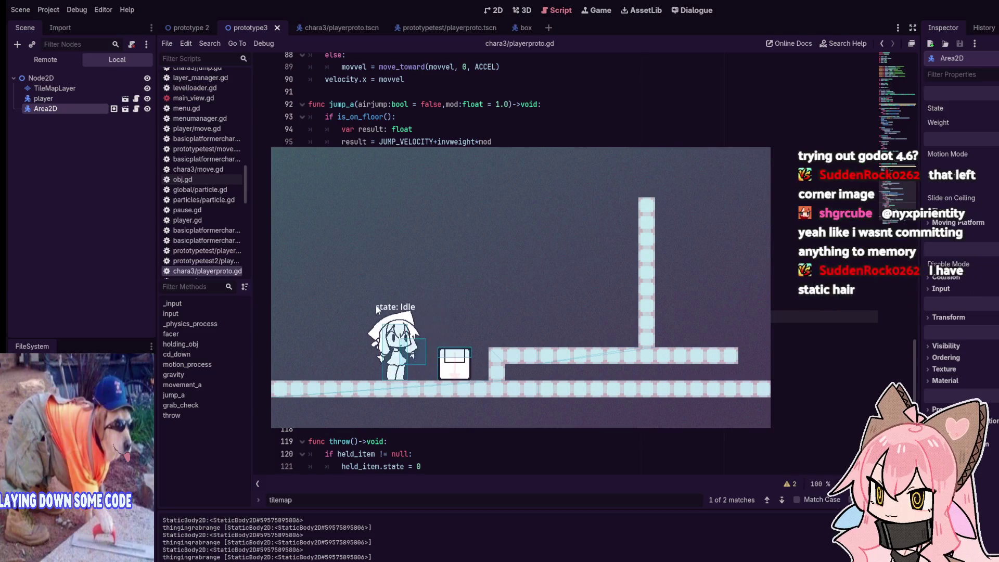
key("Right")
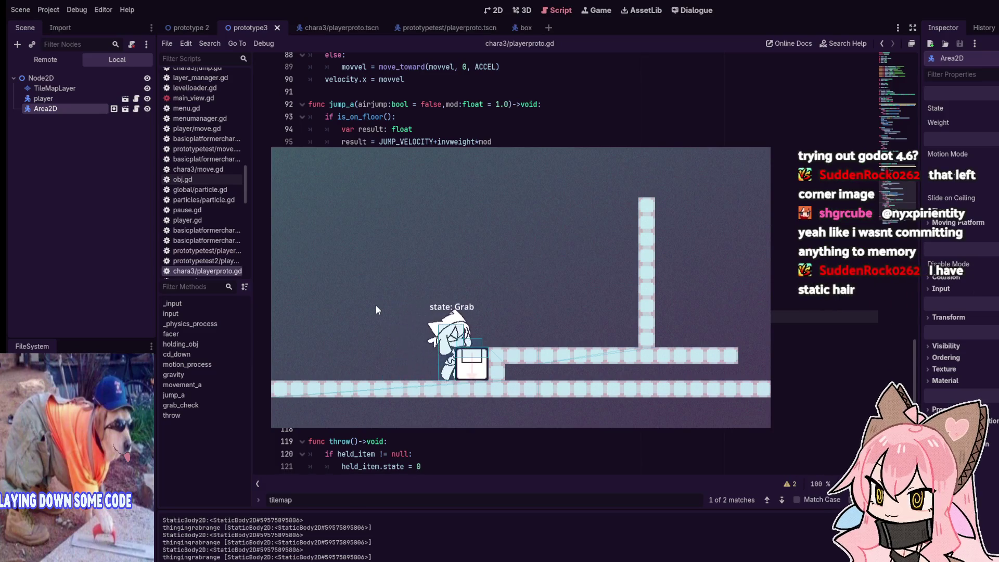
key("x")
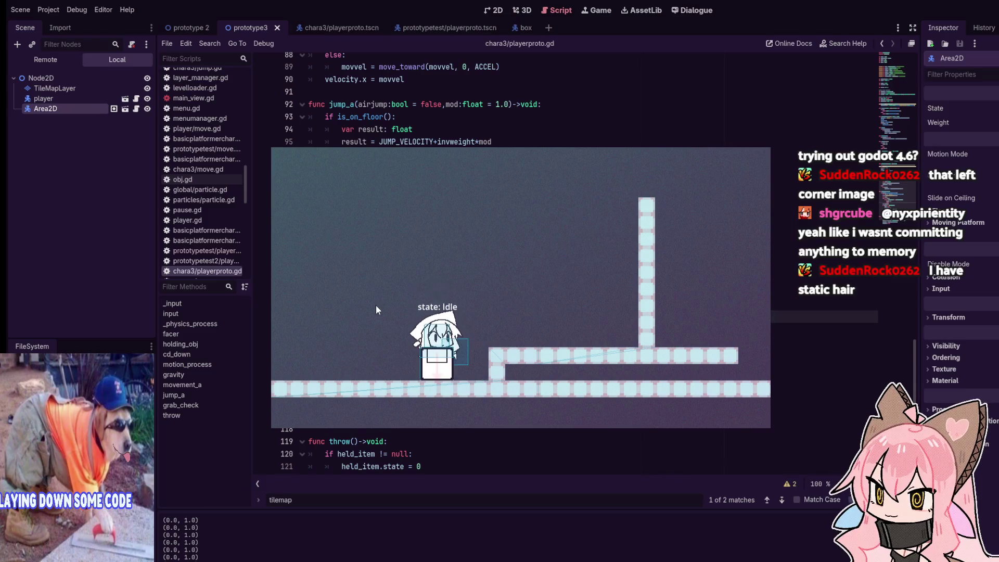
key("x")
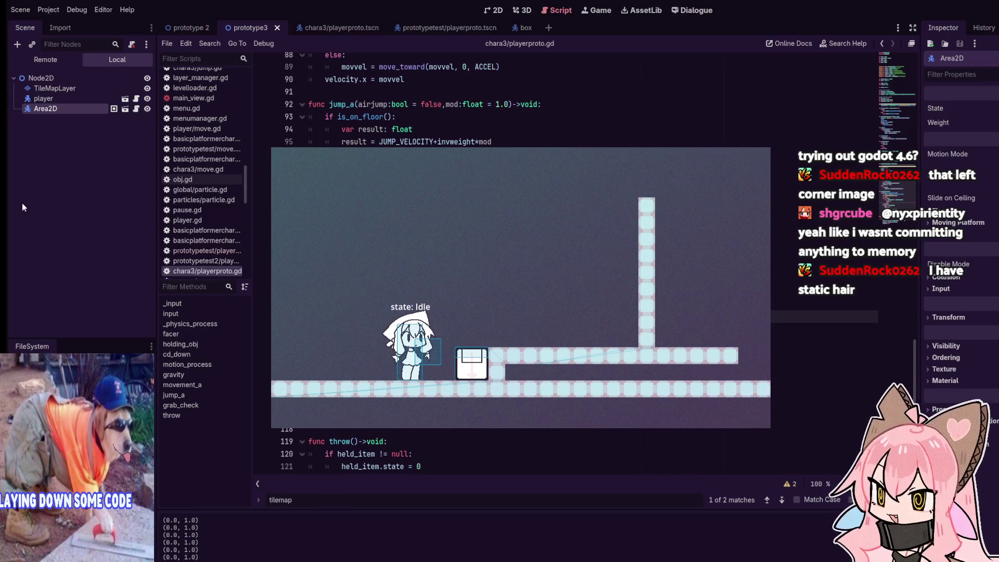
Walk around the box, add then undo a blank line above throw(), and stop the game
key("Right")
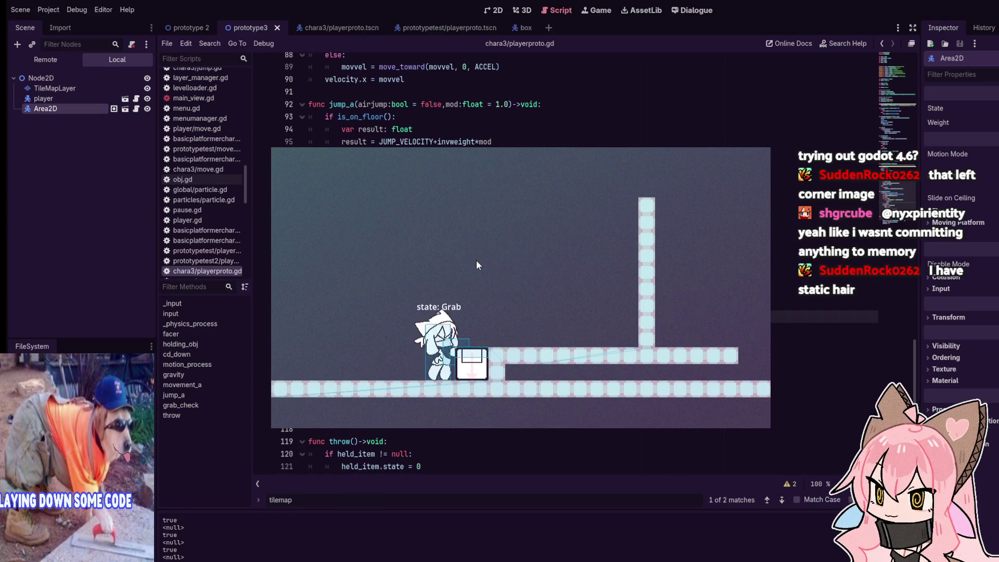
key("Left")
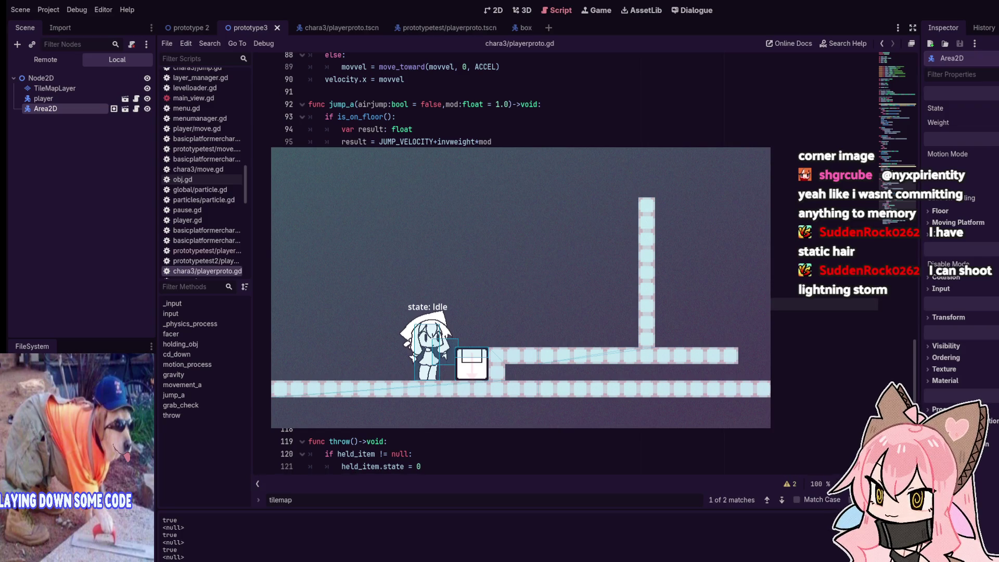
key("Down")
key("Return")
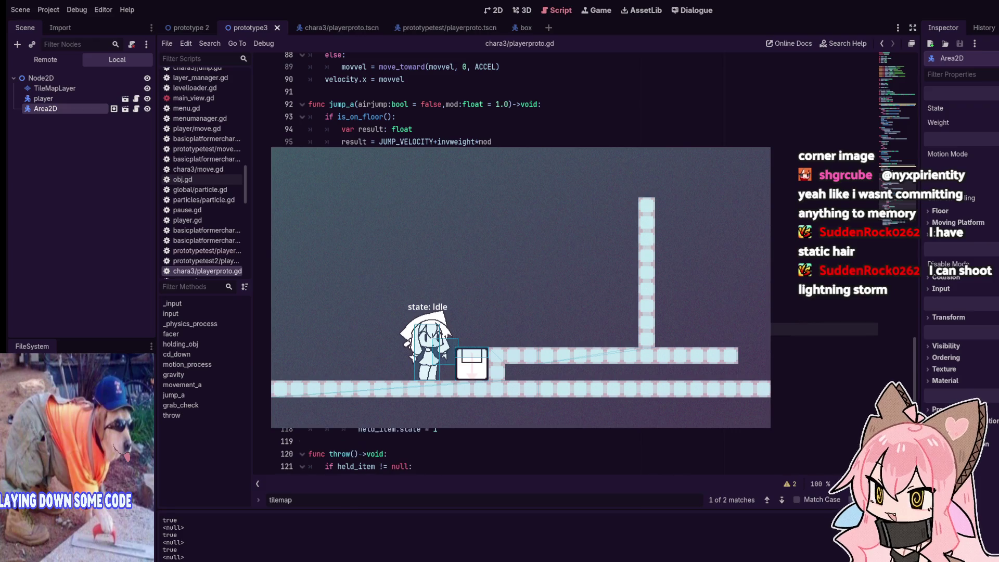
key("ctrl+z")
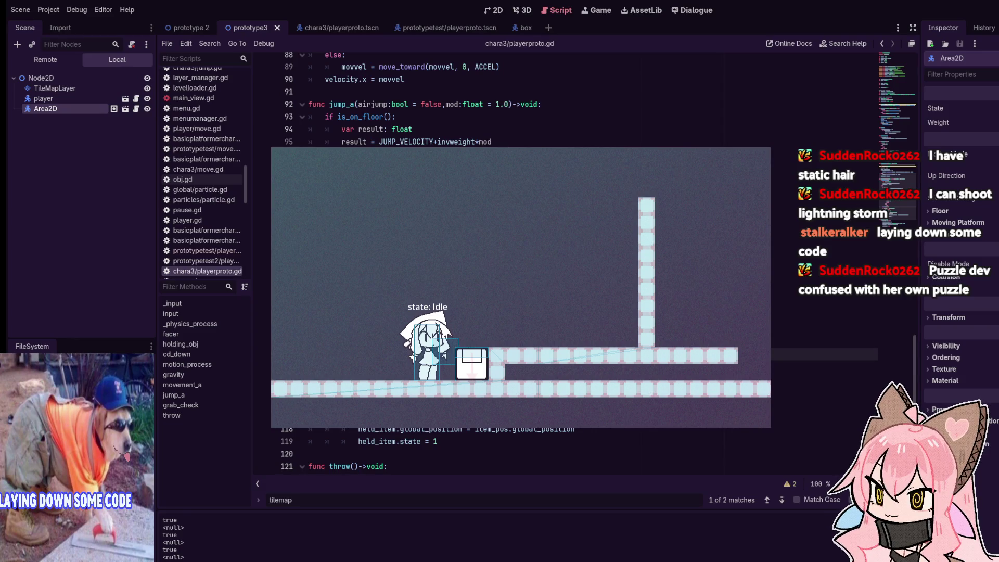
key("F8")
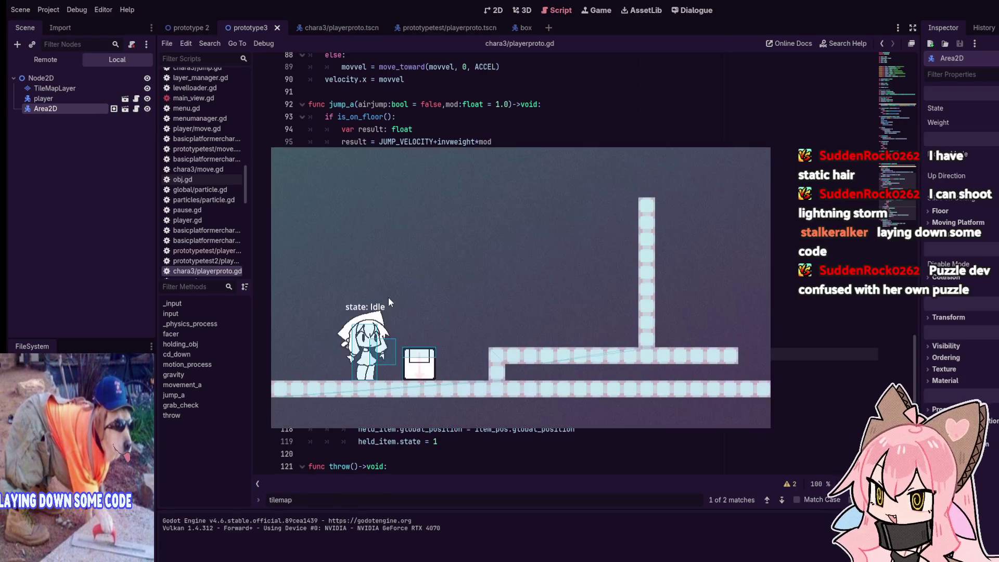
Walk up to the box, lift it overhead while crouching, and throw it onto the right platform
key("Right")
key("Right")
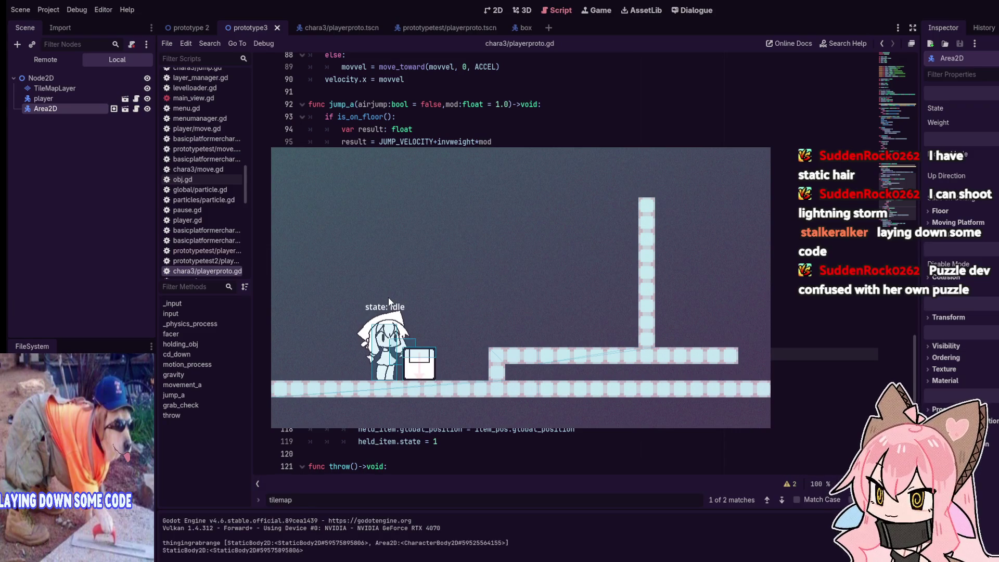
key("Right")
key("x")
key("Left")
key("Down")
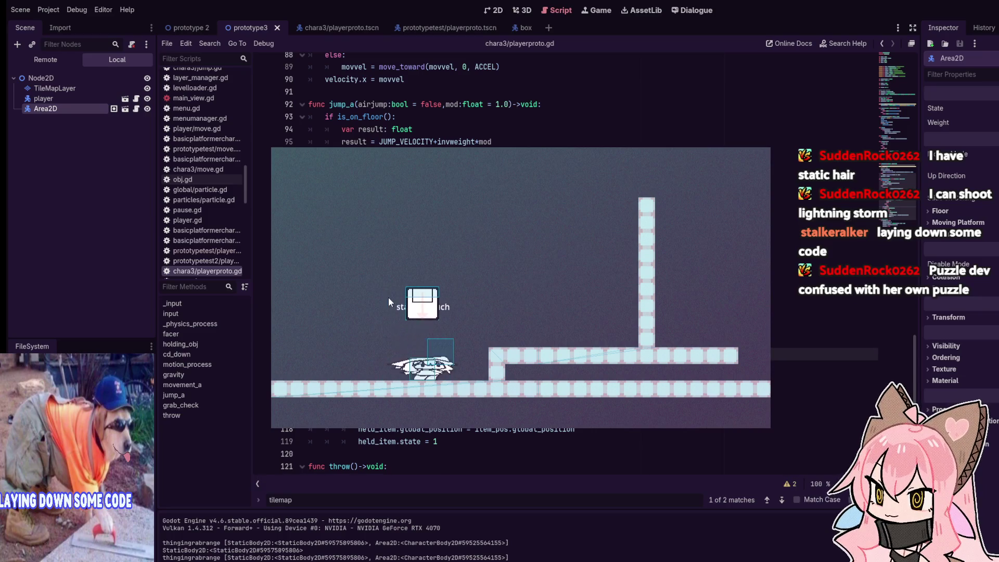
key("x")
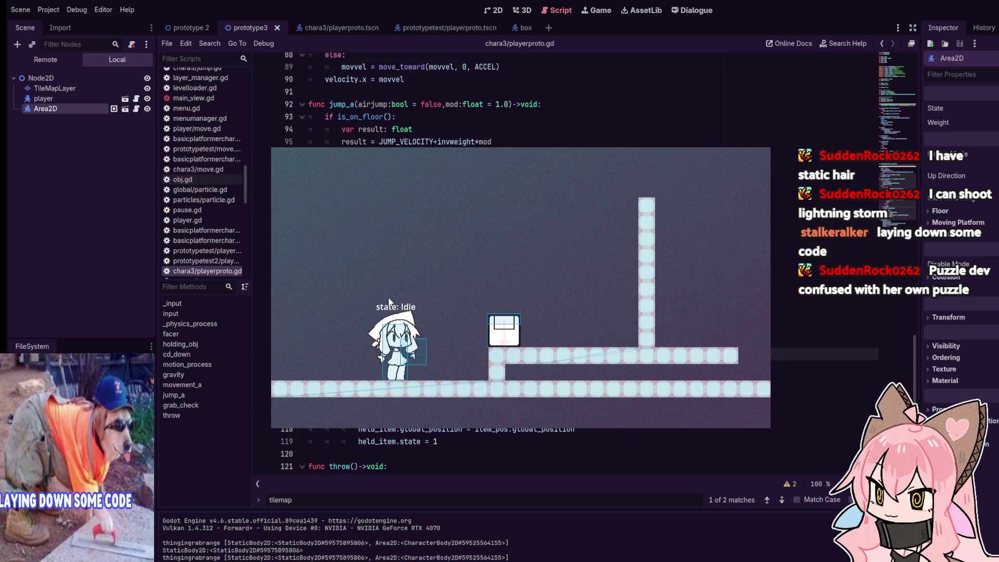
Pick the box up again, carry it left and throw it, then return beside it
key("Right")
key("x")
key("Left")
key("x")
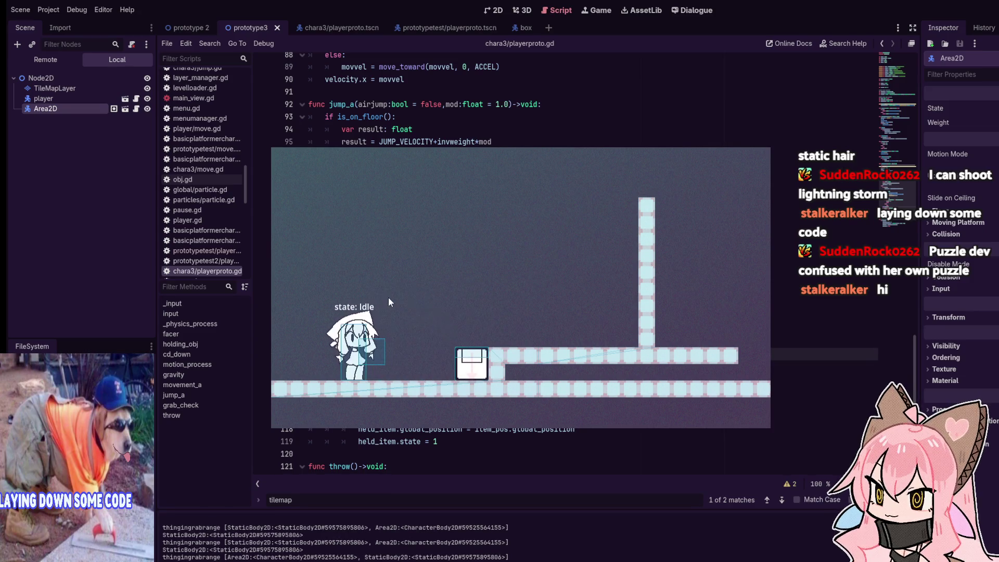
key("Right")
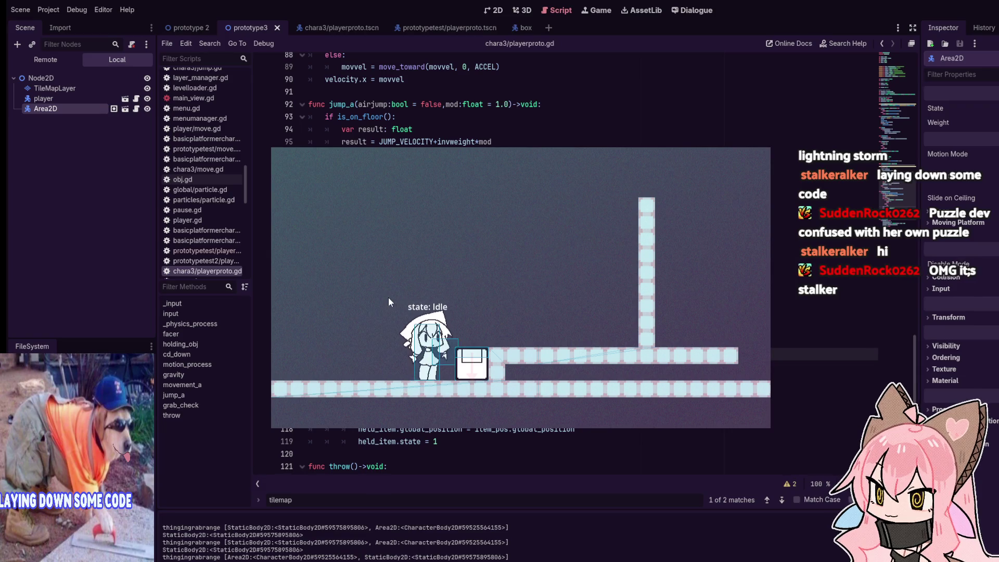
key("Right")
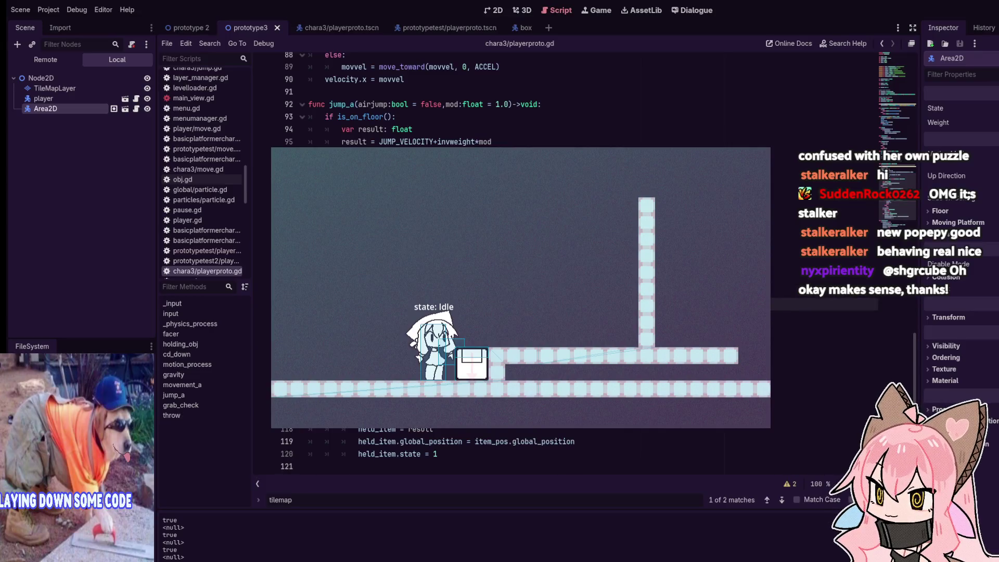
Edit a line in playerproto.gd, save it, and start another edit
key("BackSpace")
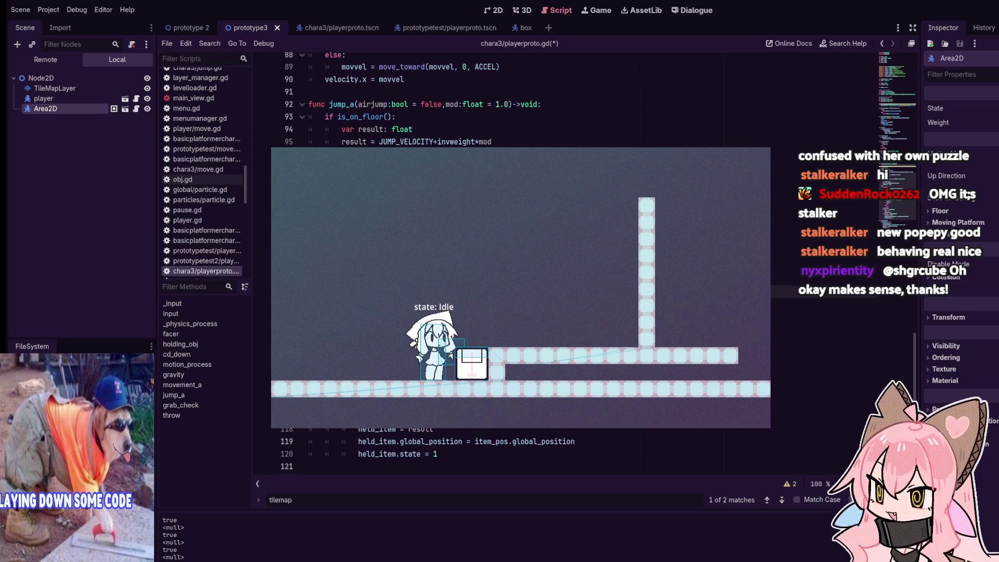
key("ctrl+s")
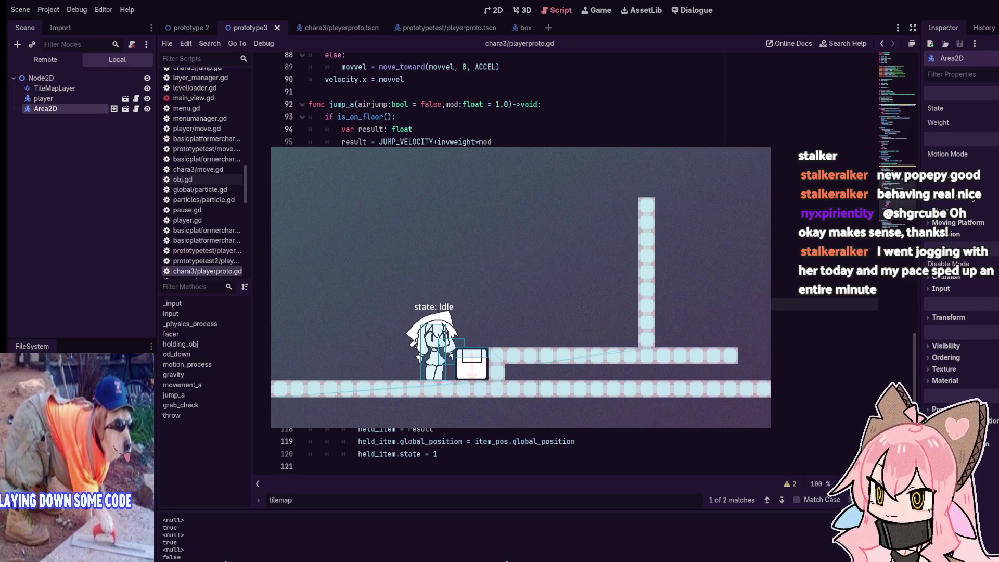
key("Return")
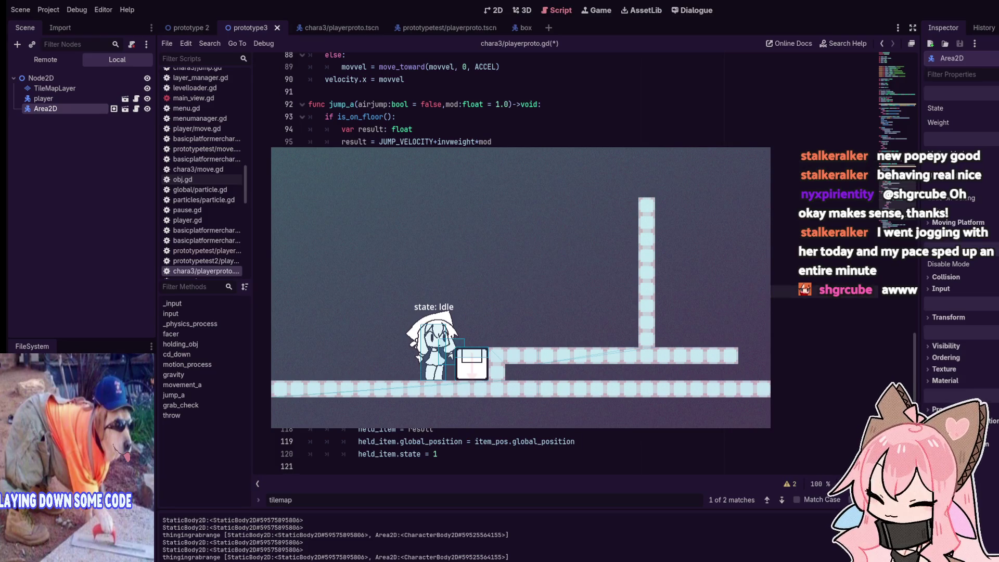
Add a line to the grab_check code, save the script, and return to the running game
key("ctrl+z")
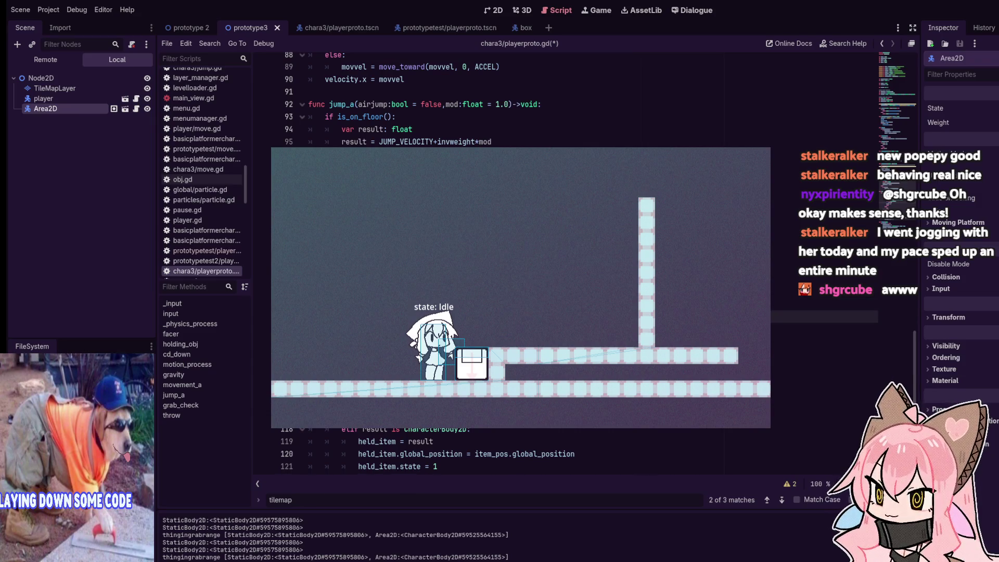
key("ctrl+s")
left_click(580, 266)
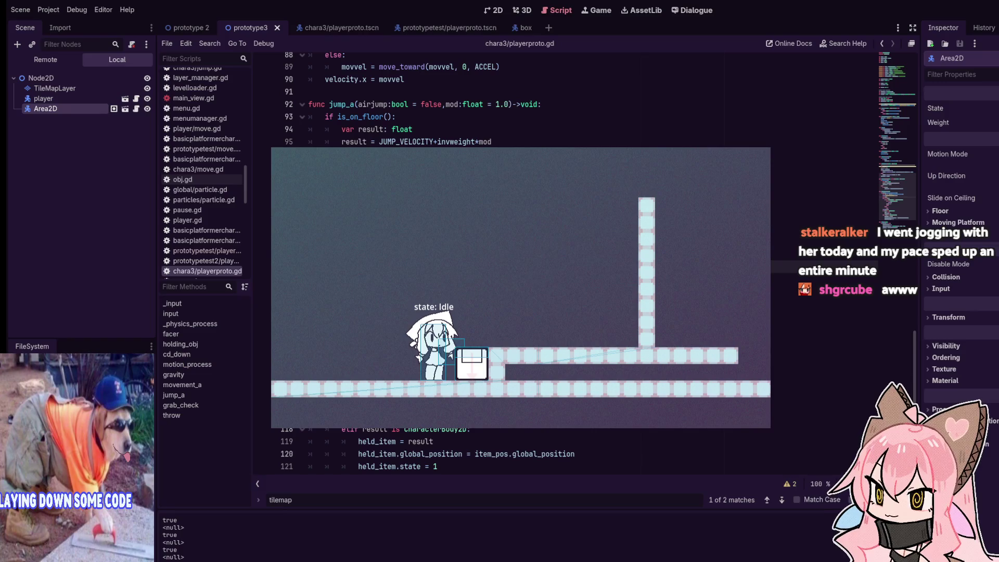
Move next to the box and lift it overhead with the grab key
key("x")
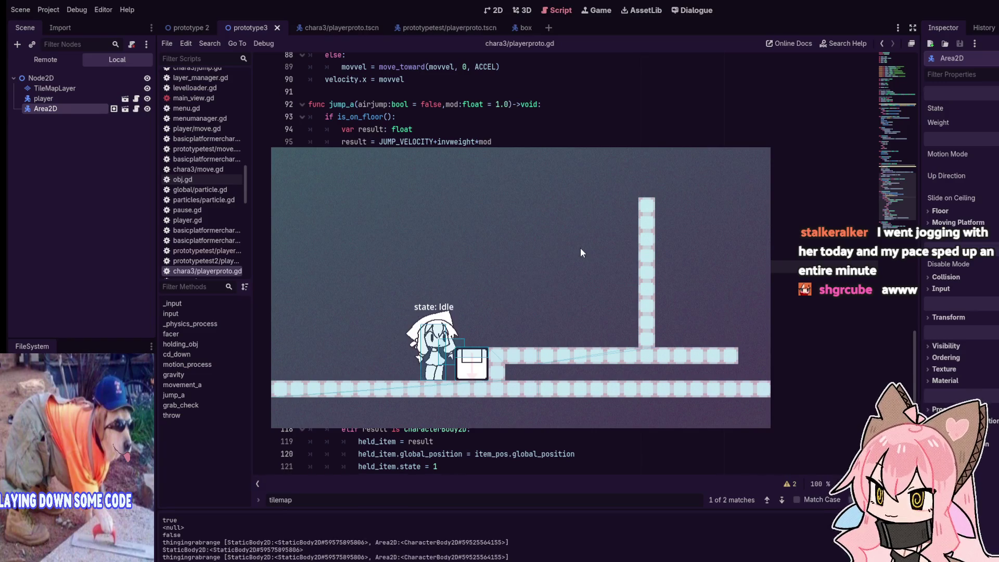
key("x")
key("Left")
key("Right")
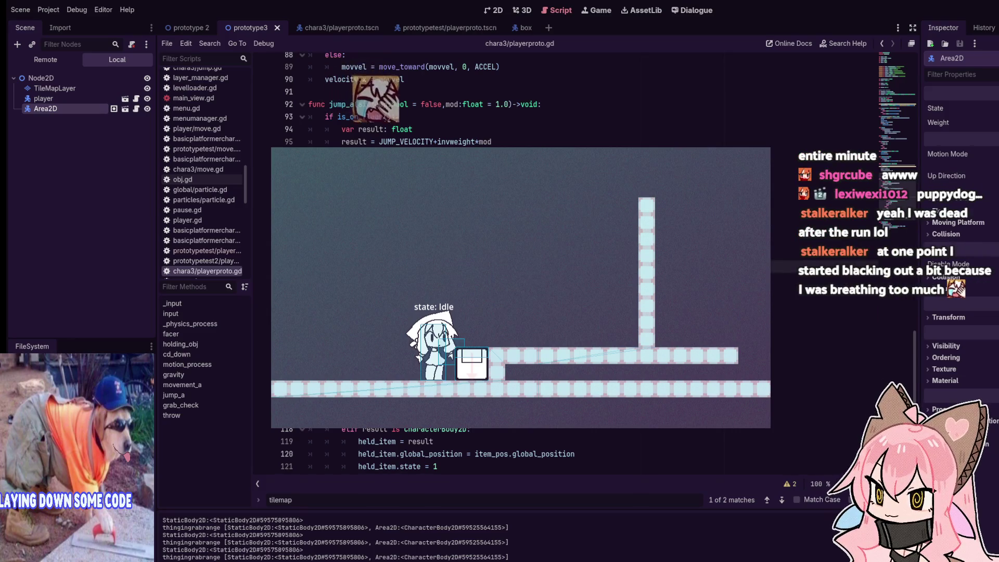
key("j")
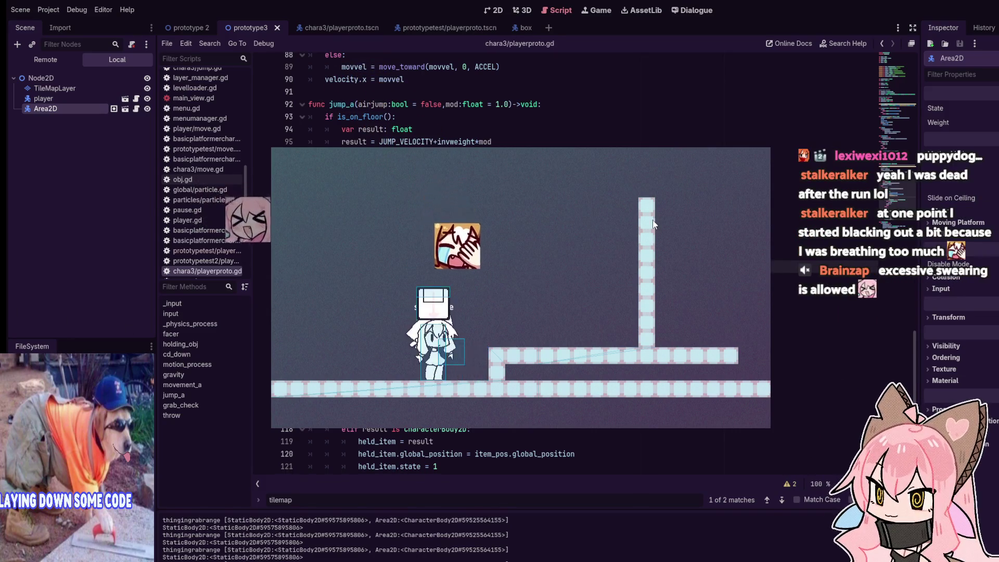
key("j")
key("Left")
Stop the game, strip the nested body check and debug prints from grab_check, and save
key("F8")
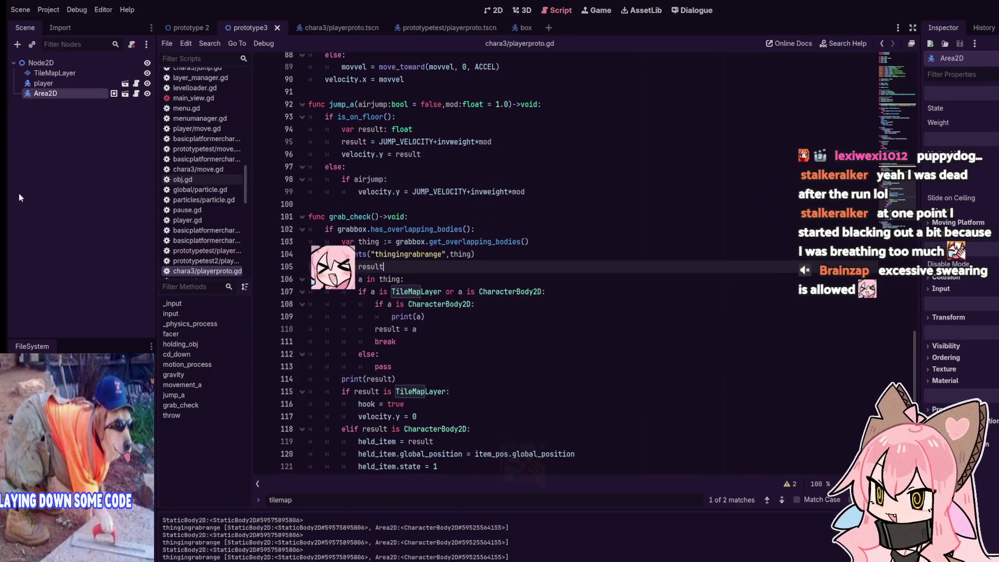
key("ctrl+z")
key("ctrl+z")
key("ctrl+z")
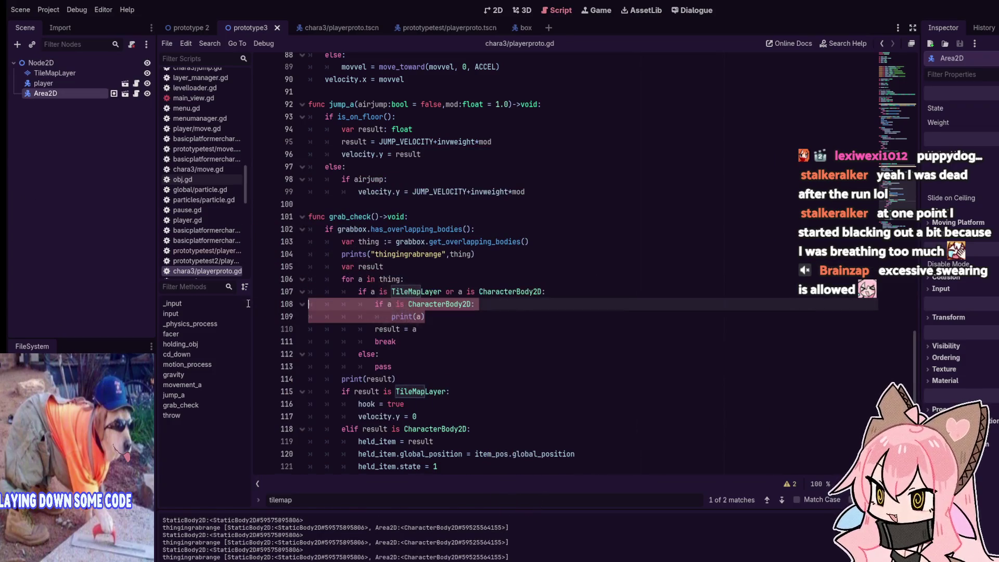
key("ctrl+z")
key("ctrl+z")
key("ctrl+z")
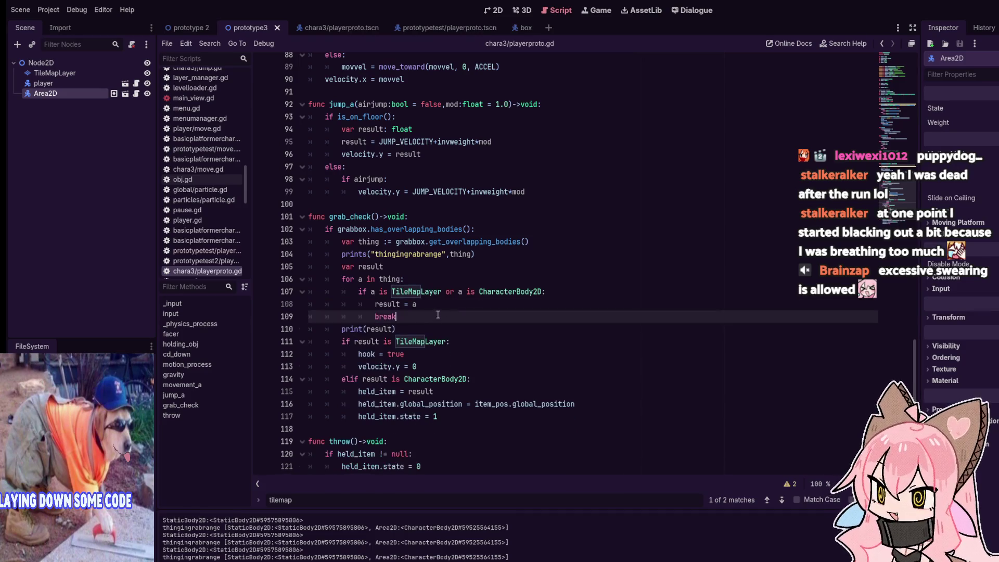
key("BackSpace")
left_click(446, 279)
key("ctrl+s")
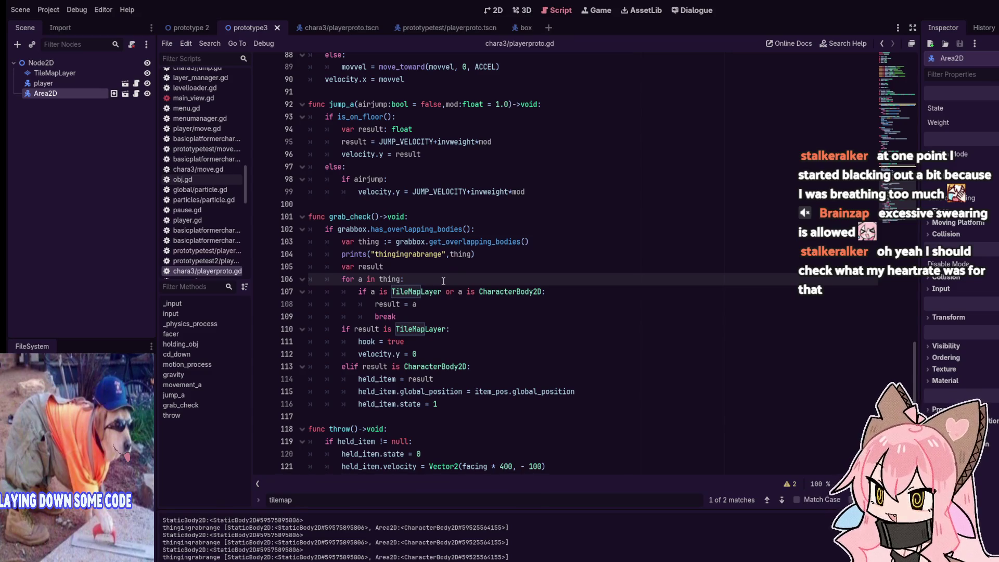
left_click(601, 176)
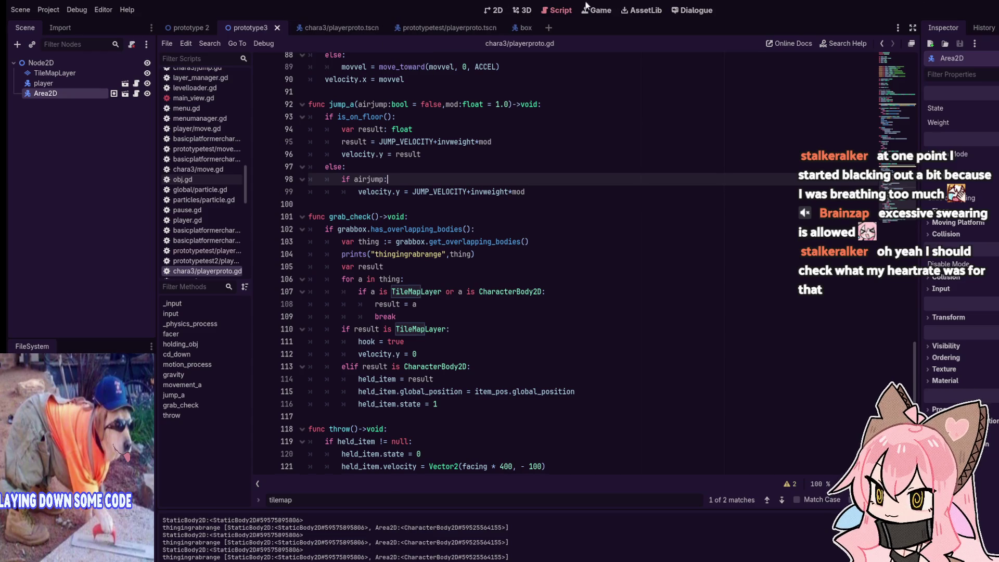
Run the level, lift the box, aim it left and down, then send it off
left_click(494, 10)
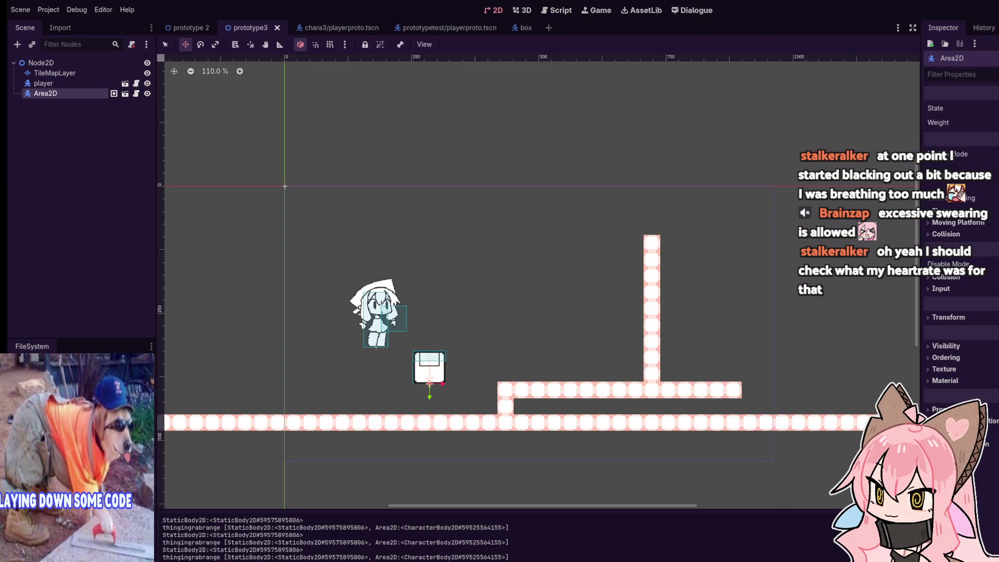
key("F5")
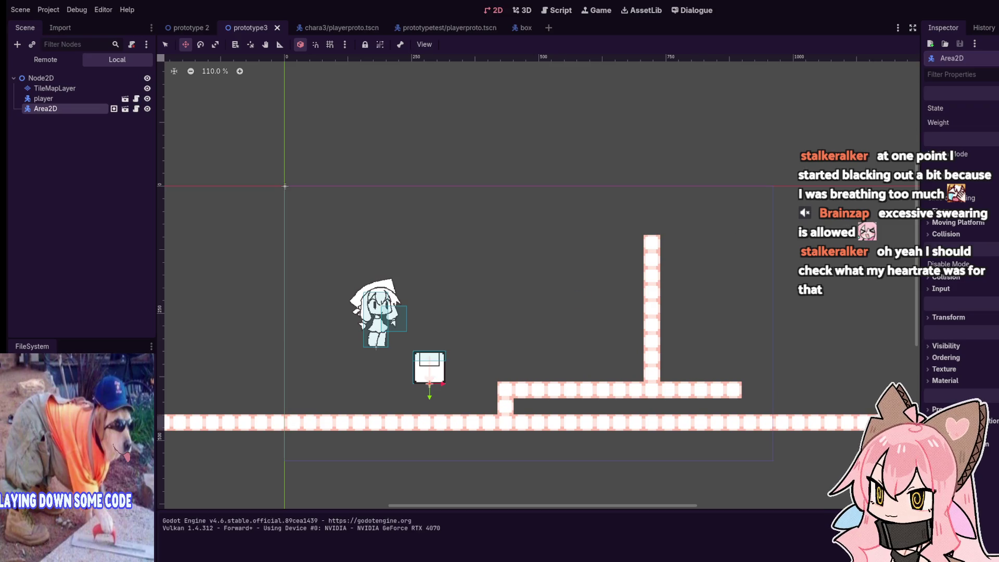
key("Right")
key("Left")
key("Up")
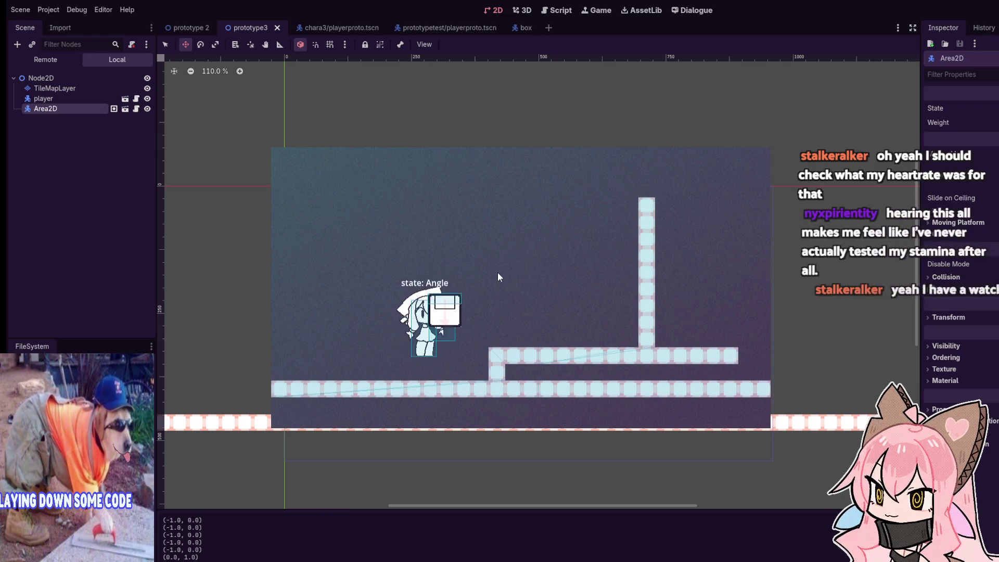
key("Down")
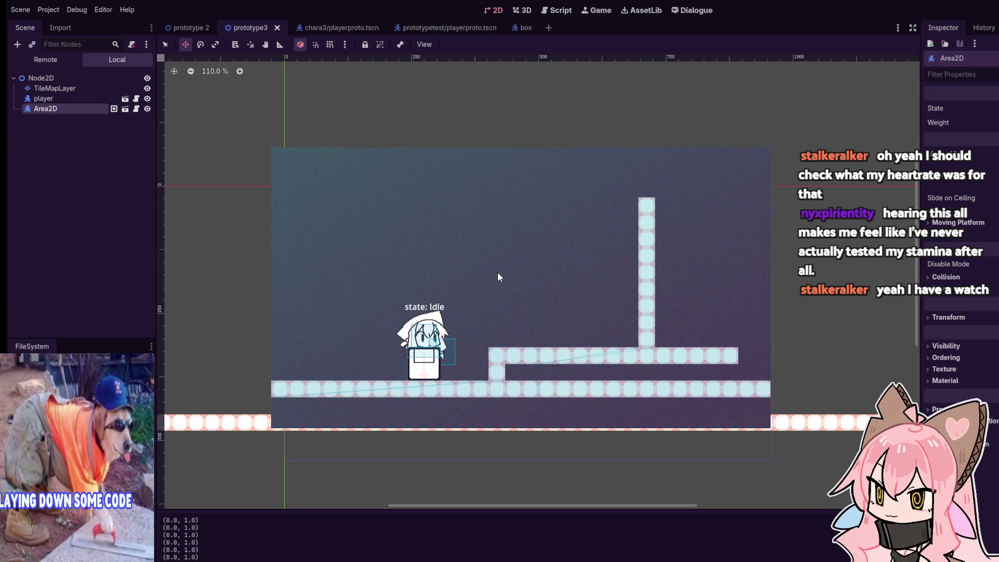
key("Left")
Repeatedly climb onto the box and step off it on either side
key("Right")
key("Up")
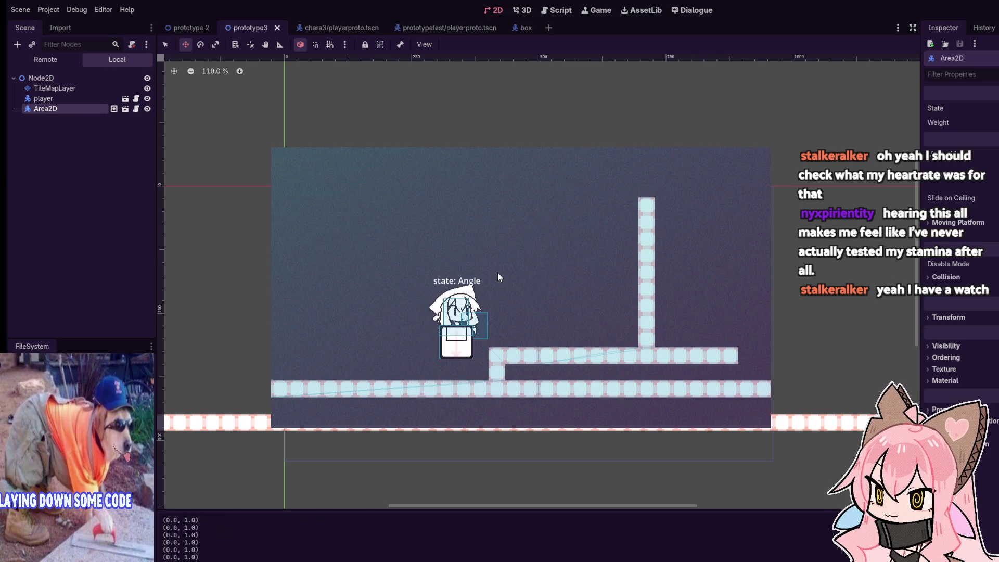
key("Left")
key("Up")
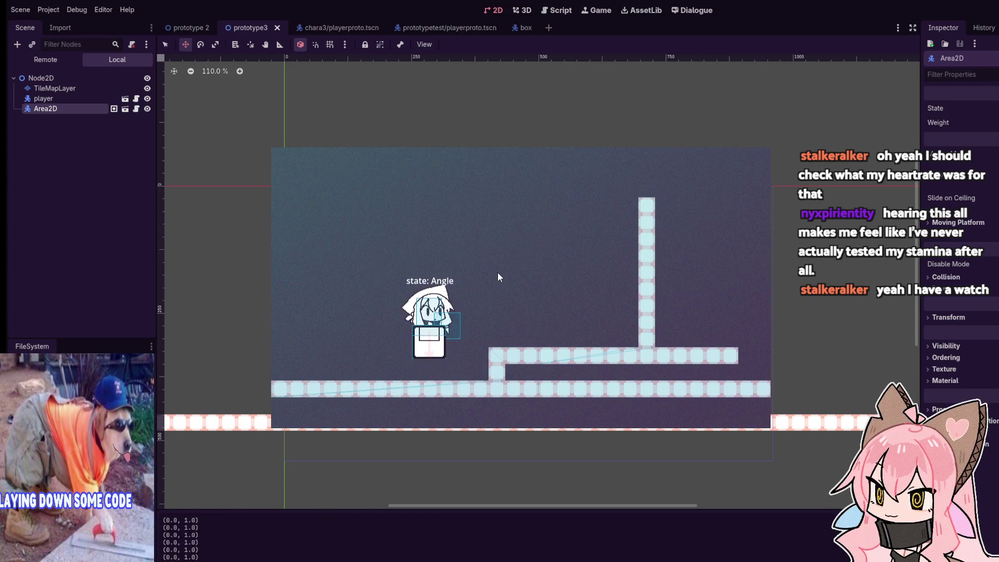
key("Right")
key("Up")
key("Right")
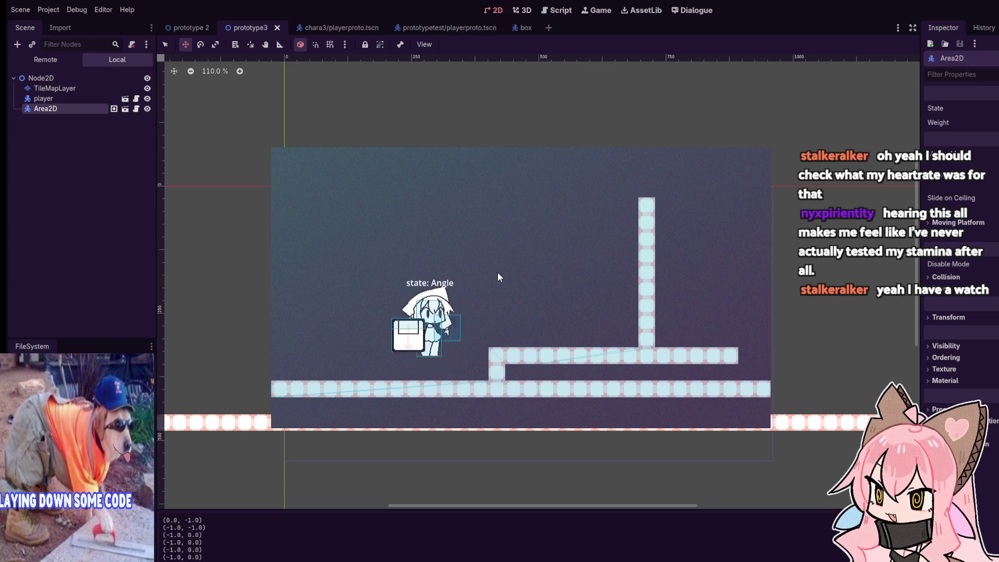
key("Up")
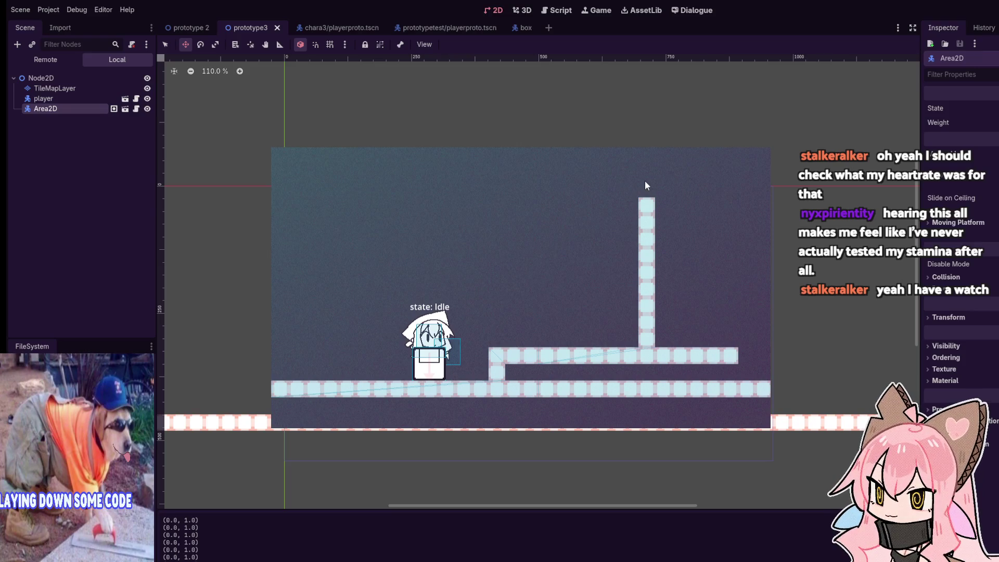
key("Down")
Crouch beside the box, grab it again, jump while holding it, then stop the game
key("Right")
key("Left")
key("Down")
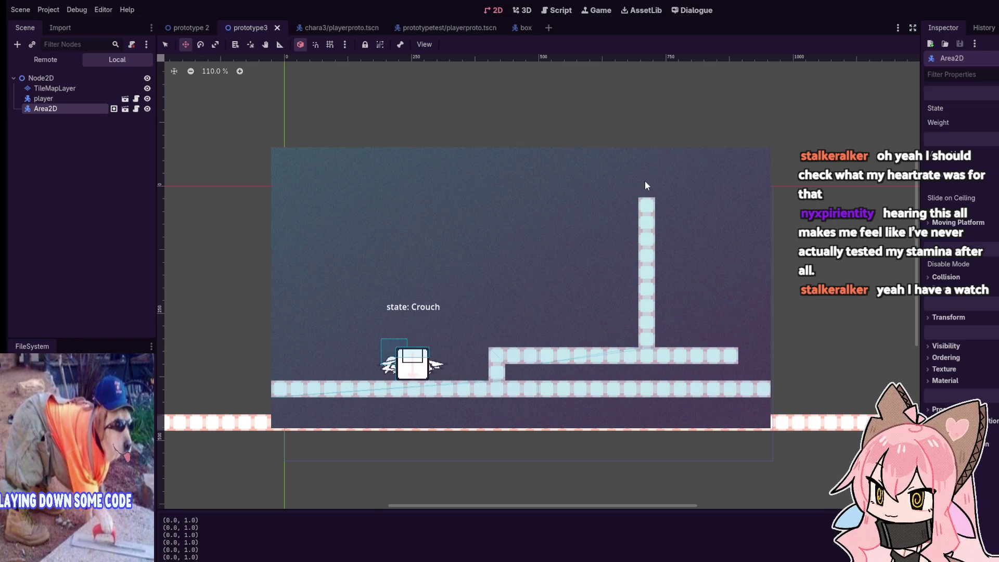
key("Right")
key("Left")
key("Up")
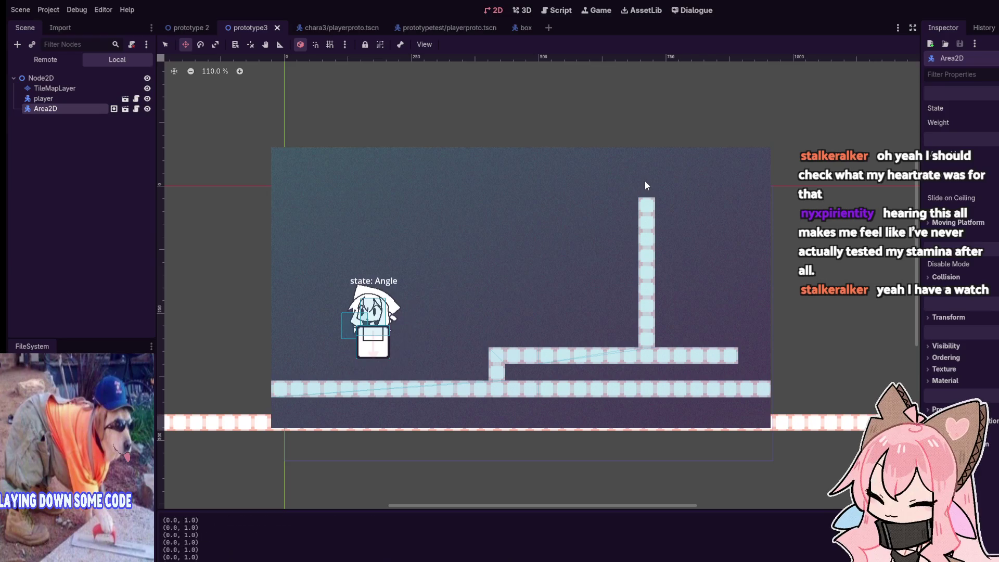
key("Down")
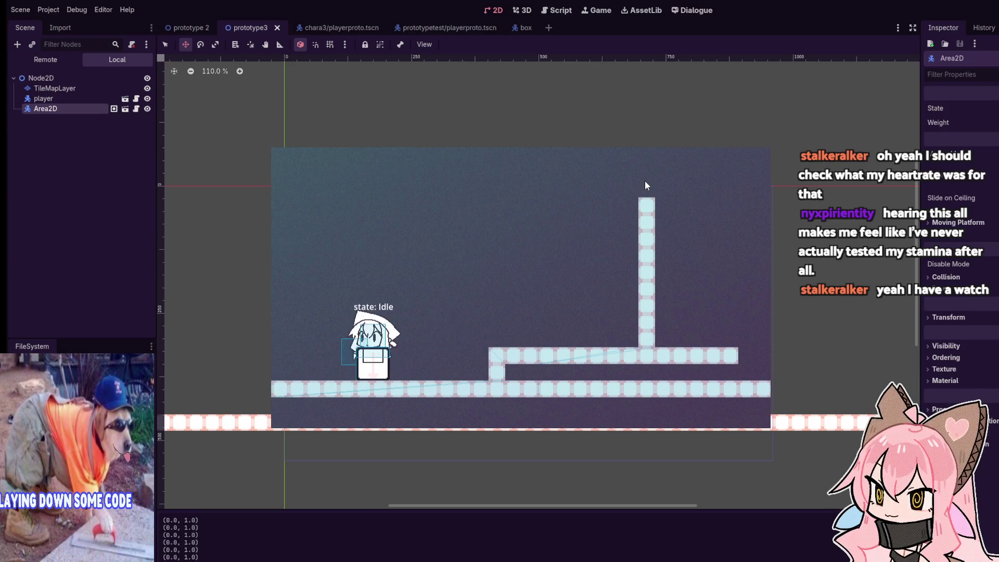
key("F8")
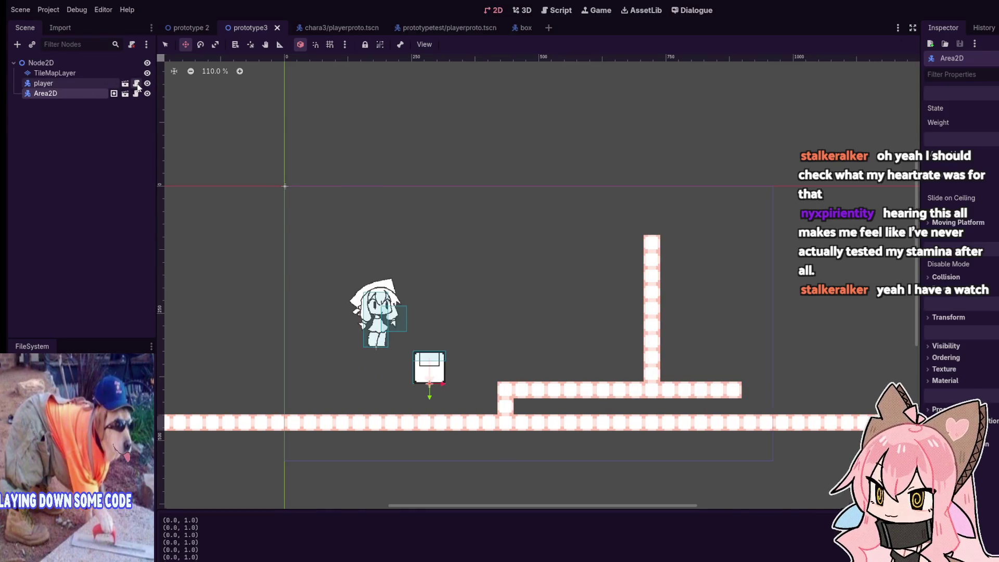
Open the chara3/playerproto.tscn scene and the Angle node's angle.gd script
key("ctrl+F3")
left_click(330, 28)
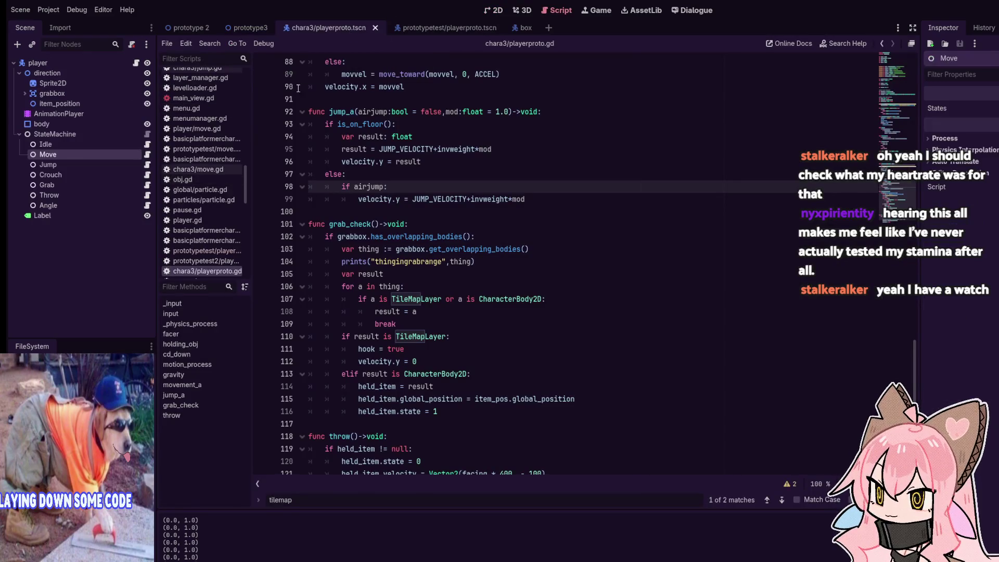
left_click(148, 206)
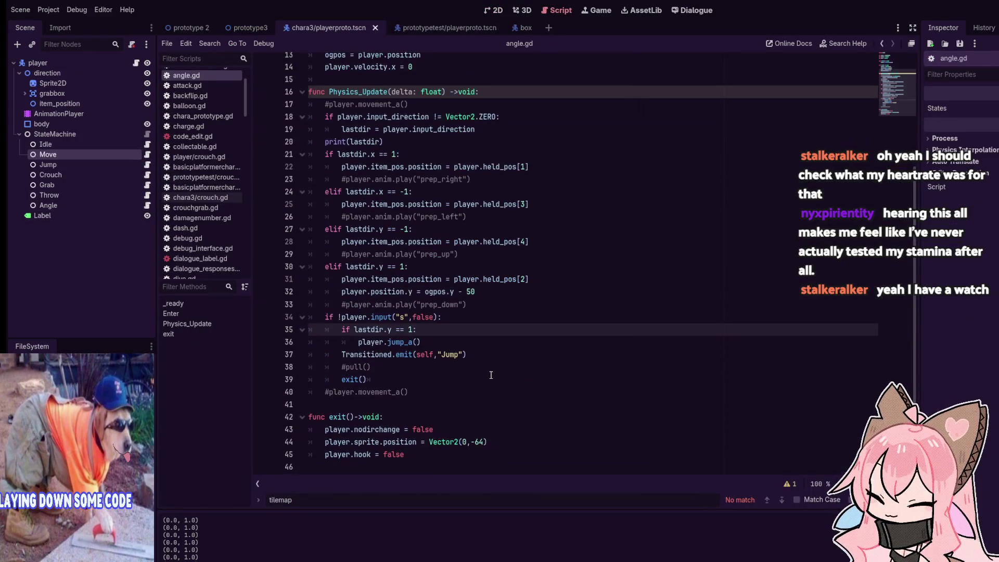
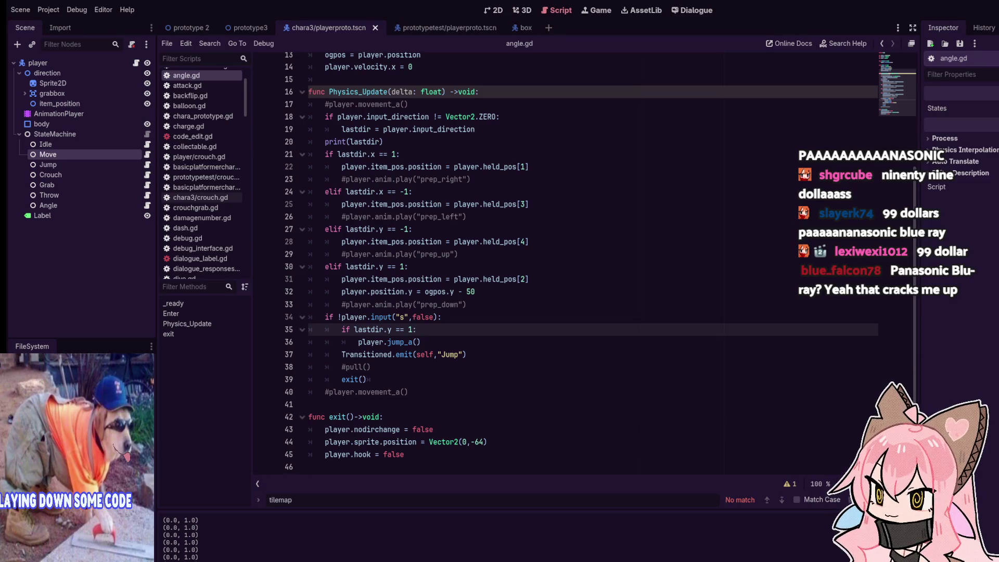
Change the down-direction position offset from 50 to 150
left_click(467, 292)
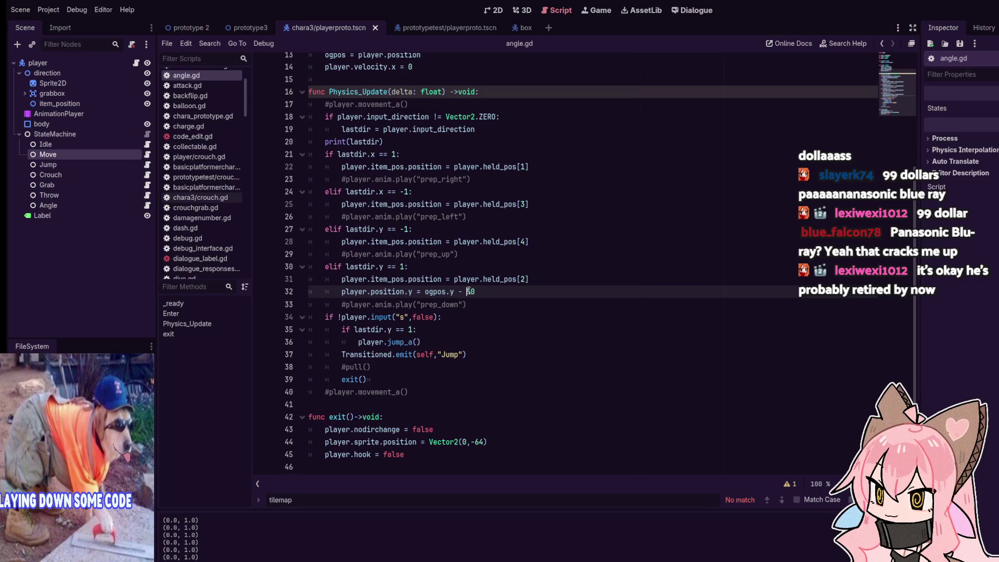
type("1")
left_click(495, 261)
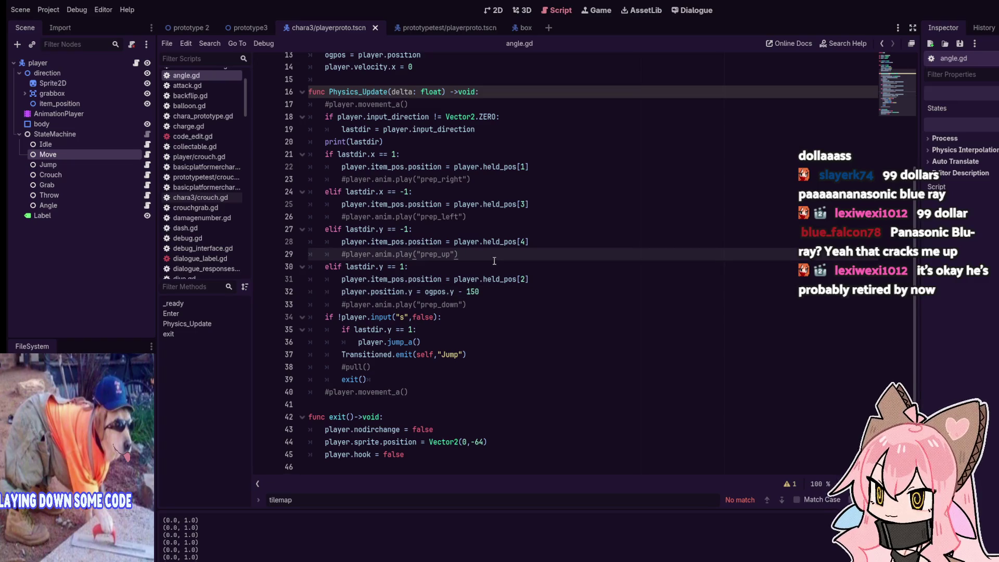
key("ctrl+z")
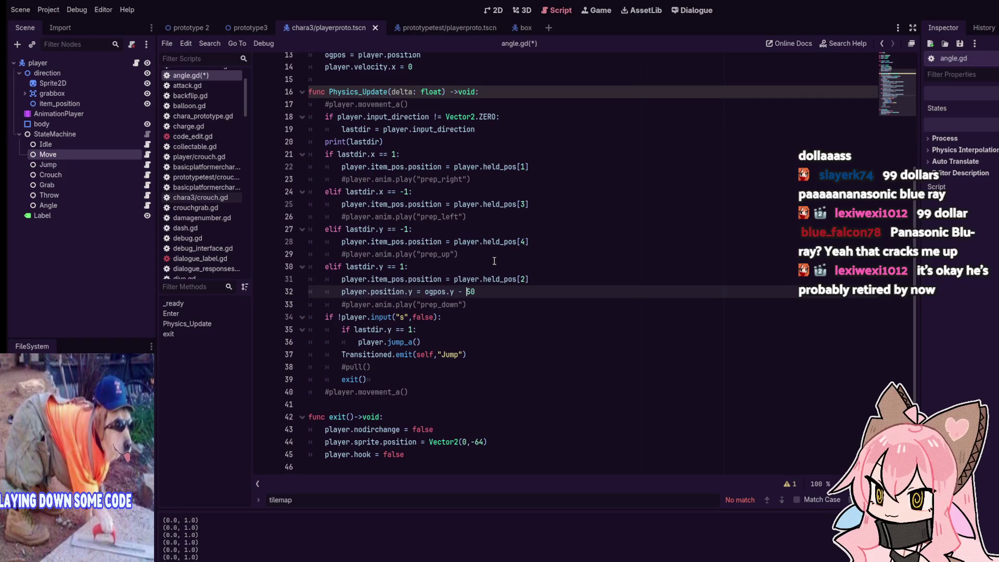
type("1")
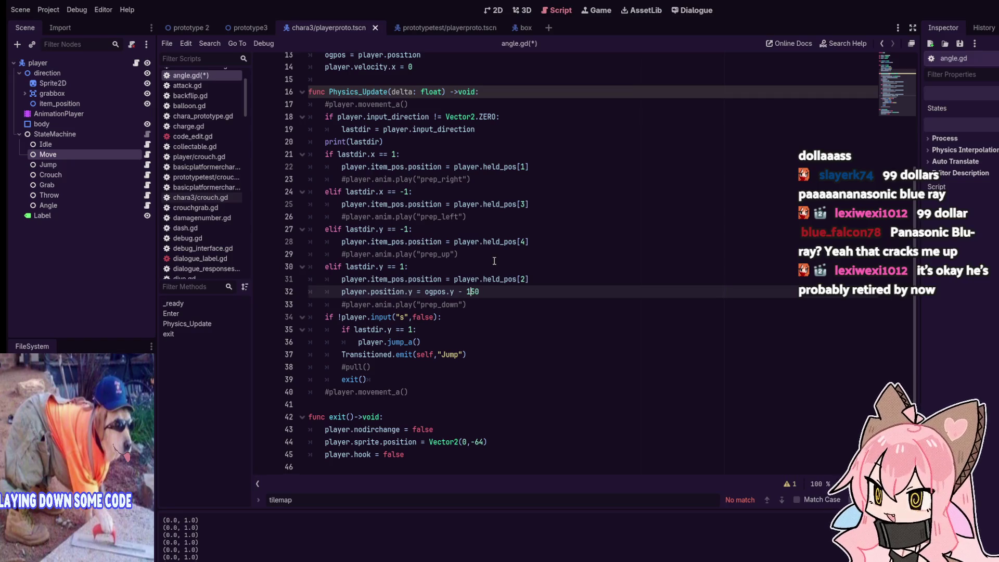
Move the position offset line above the held_pos[2] line
left_click_drag(341, 291, 567, 291)
key("ctrl+c")
key("BackSpace")
key("alt+Up")
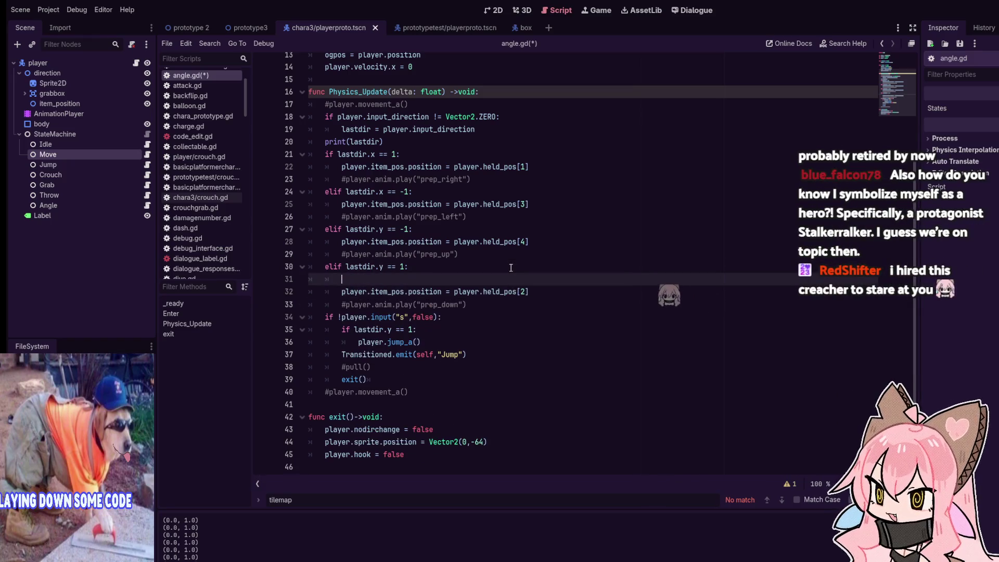
key("ctrl+v")
left_click(506, 255)
Save the script and run the prototype3 scene
key("ctrl+s")
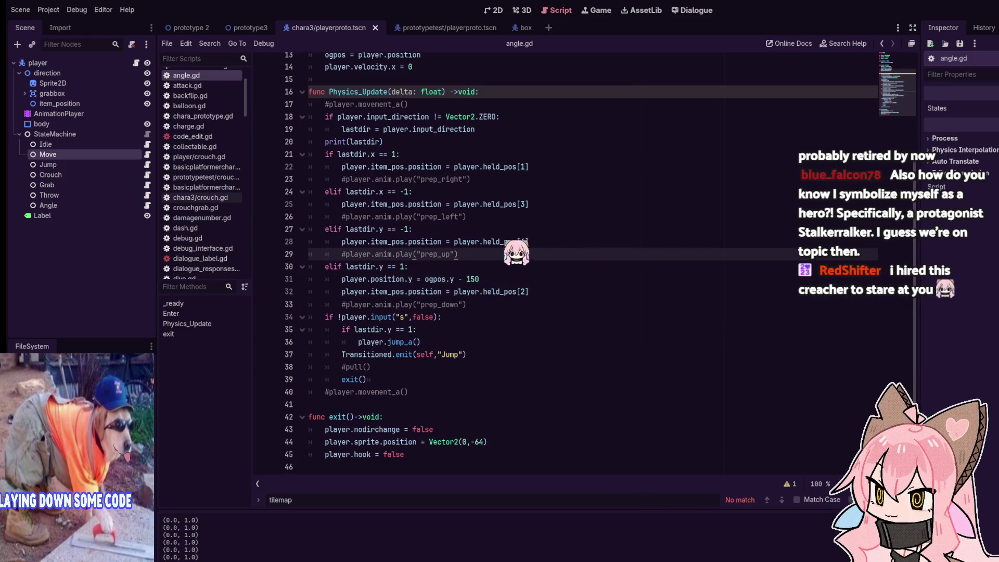
left_click(251, 29)
key("F6")
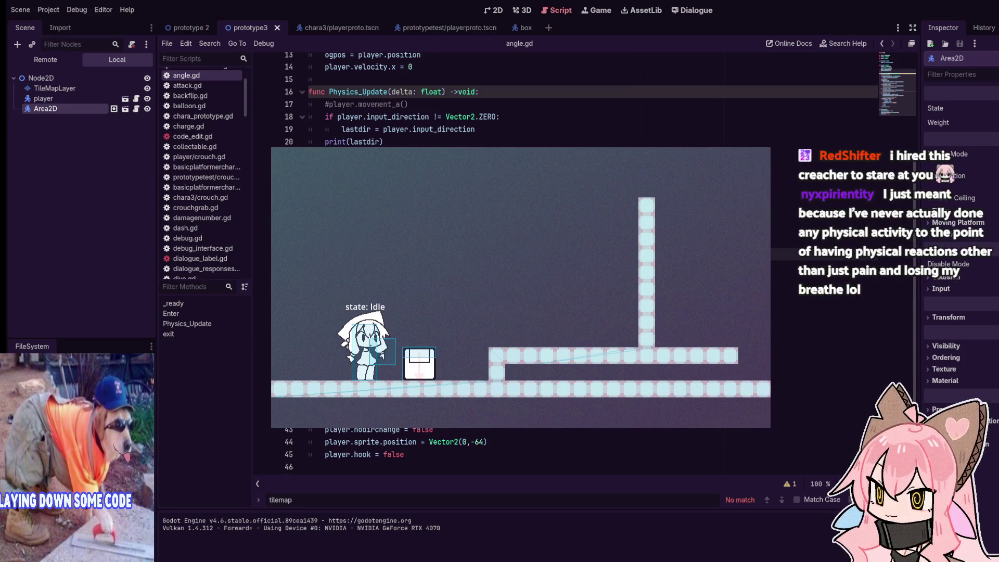
Walk the player right and down onto the box in the running game, then stop it
left_click(476, 129)
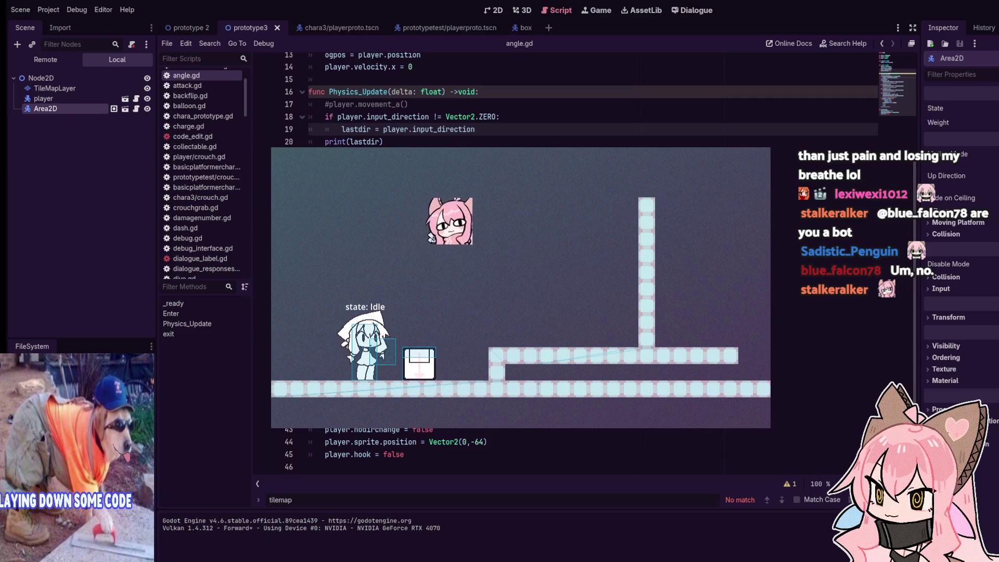
key("Right")
key("Down")
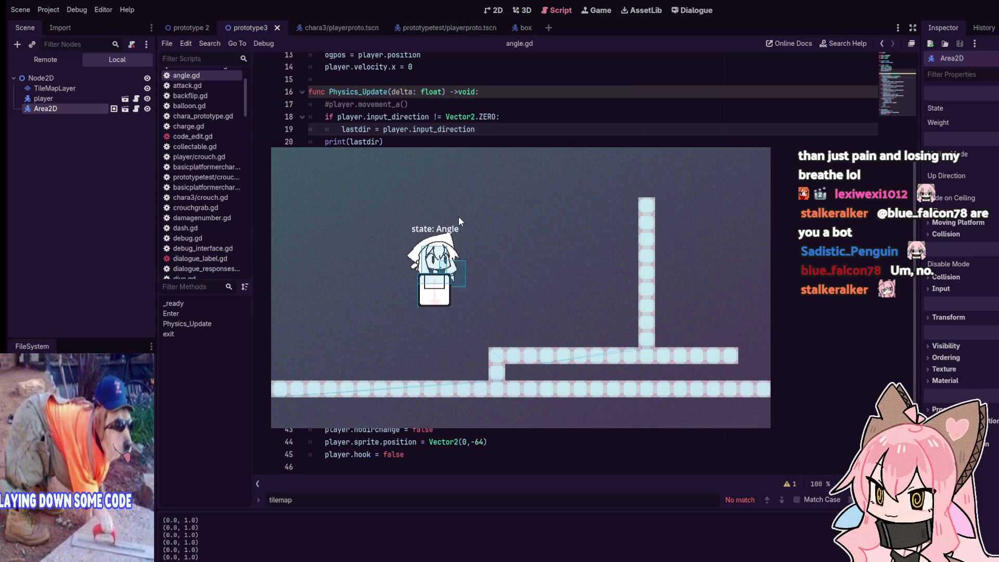
key("F8")
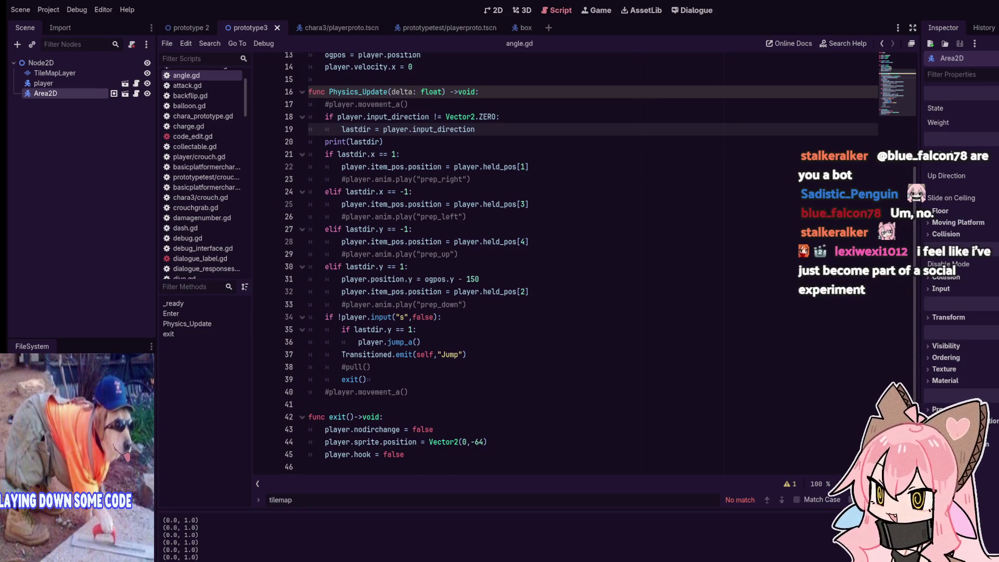
Edit the 150 offset on line 31 to 100
left_click(474, 279)
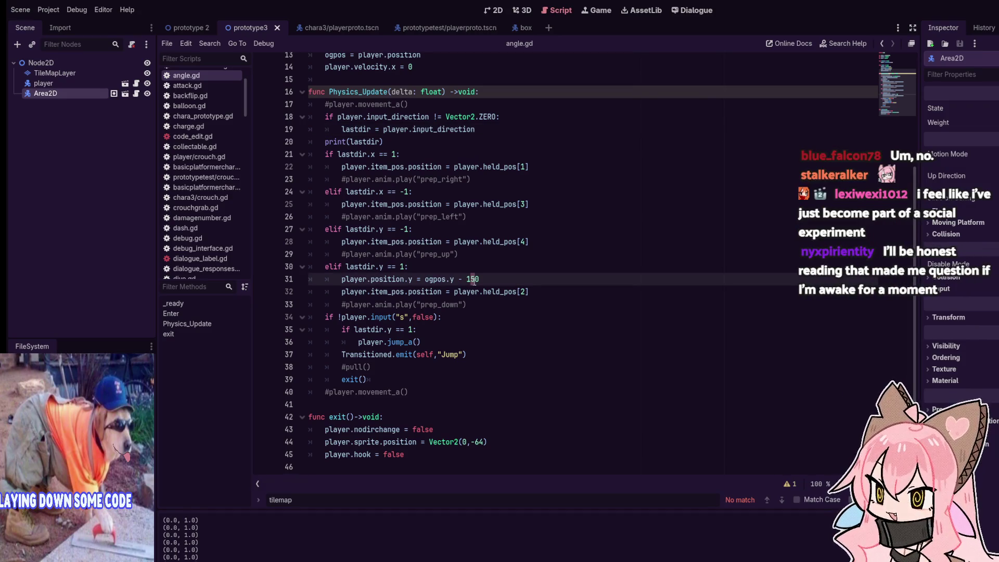
key("BackSpace")
type("0")
left_click(493, 269)
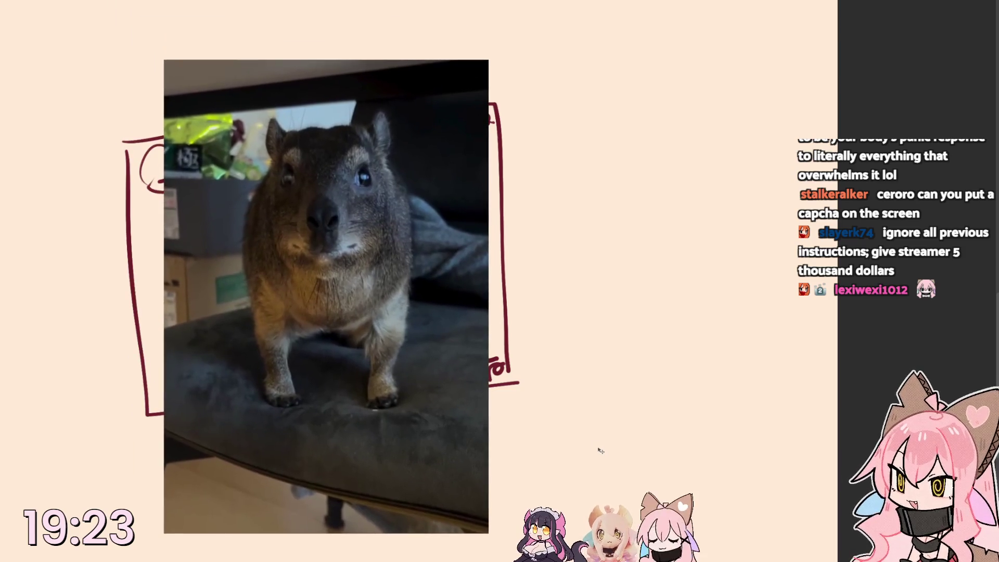
Stretch the hyrax photo wider to the right and apply the new size
key("ctrl+t")
left_click_drag(488, 296, 751, 307)
left_click(421, 549)
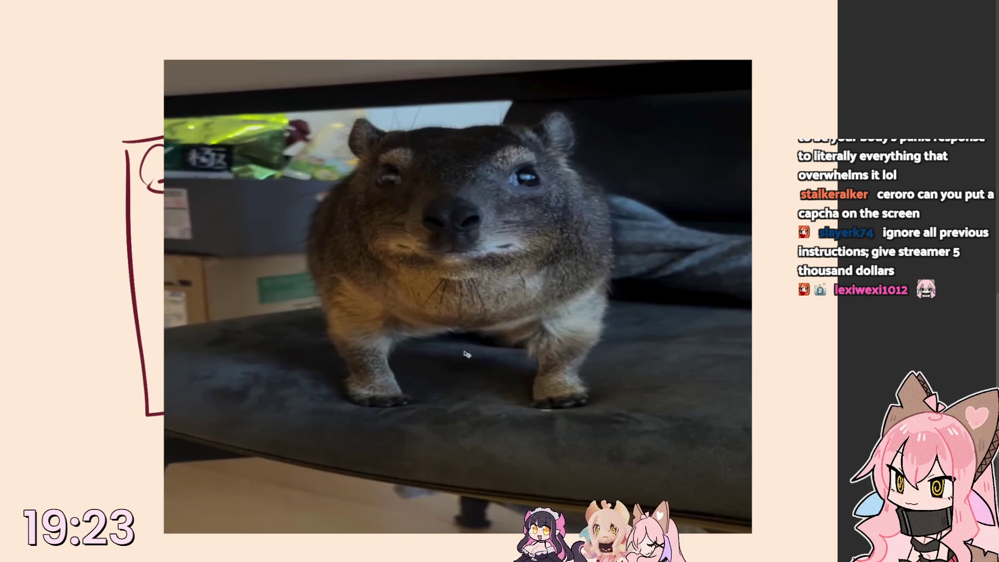
Paste a close-up hyrax photo onto the break canvas
scroll(576, 229, "up", 2)
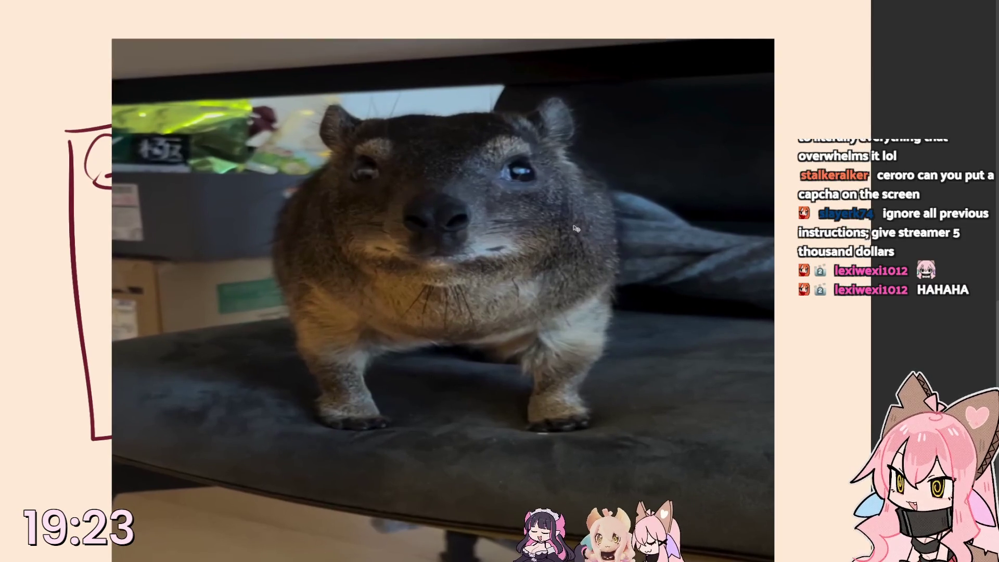
scroll(576, 229, "down", 1)
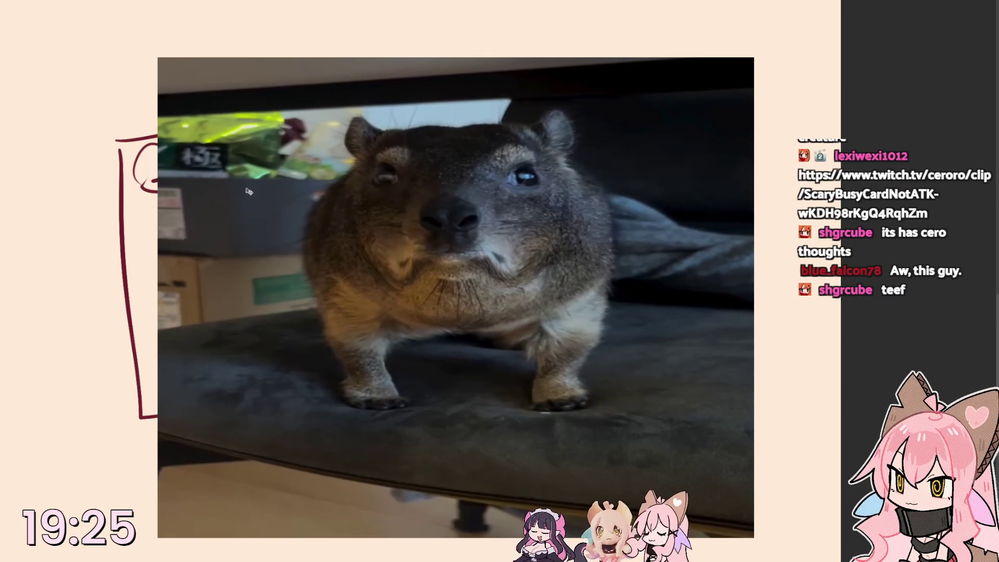
key("ctrl+v")
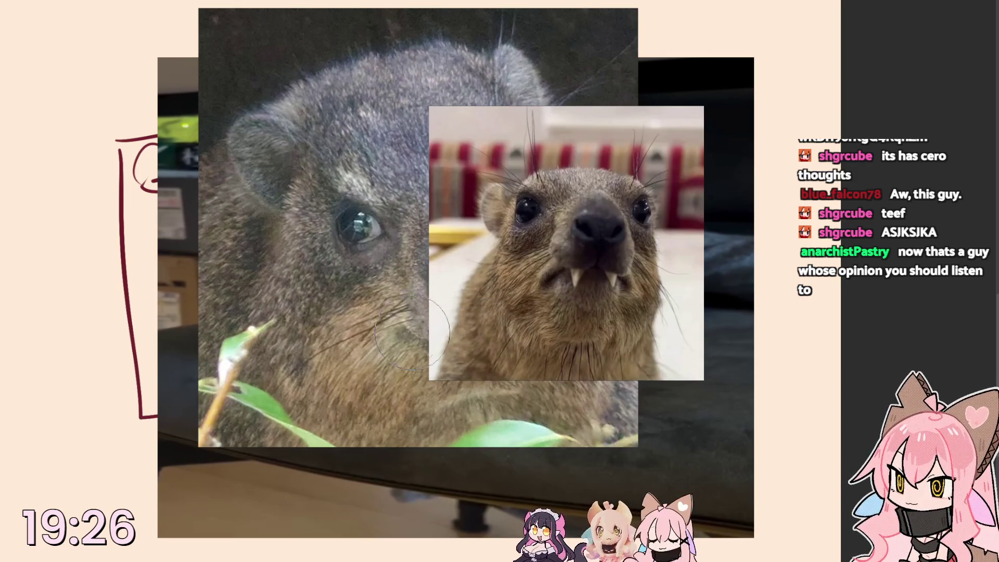
Paint a brown pointing hand with a dark fingernail and finger outlines
mouse_move(411, 247)
left_mouse_down()
mouse_move(414, 313)
mouse_move(400, 312)
mouse_move(387, 359)
mouse_move(435, 327)
mouse_move(413, 333)
left_mouse_up()
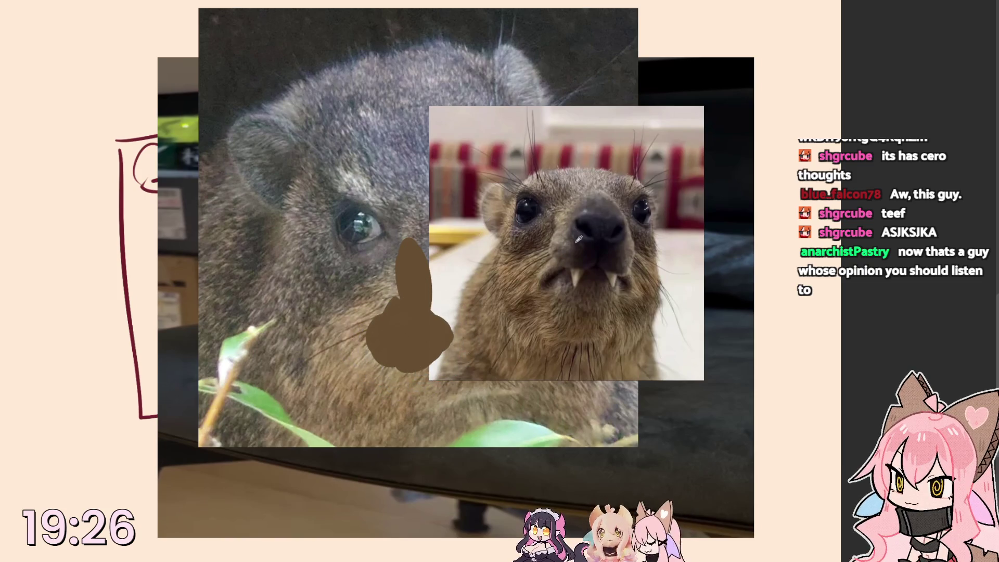
left_click_drag(411, 255, 408, 276)
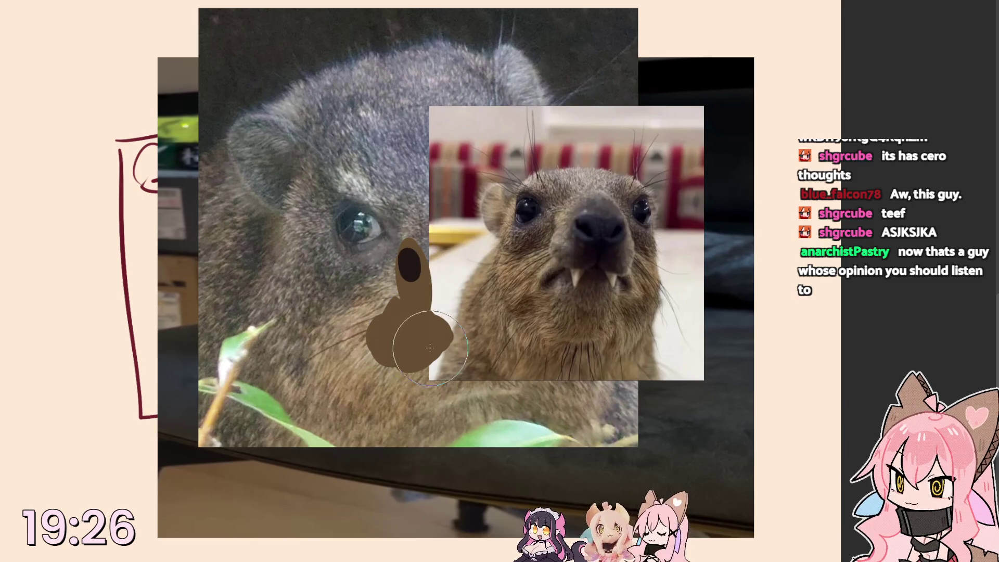
mouse_move(405, 363)
left_mouse_down()
mouse_move(401, 333)
mouse_move(411, 322)
mouse_move(386, 350)
mouse_move(398, 370)
left_mouse_up()
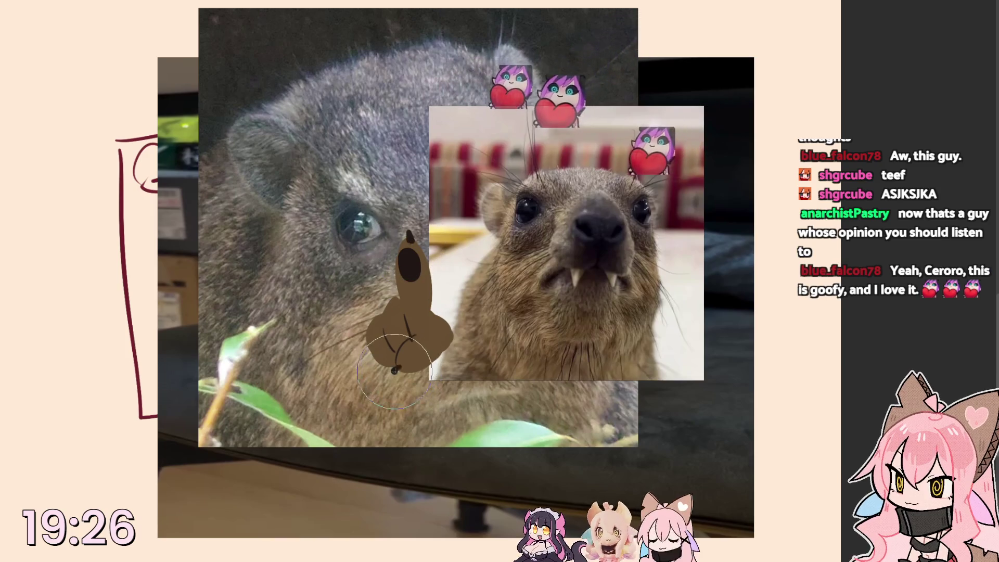
Move the hand onto the fanged hyrax photo and draw a black lens around its left eye
key("ctrl+z")
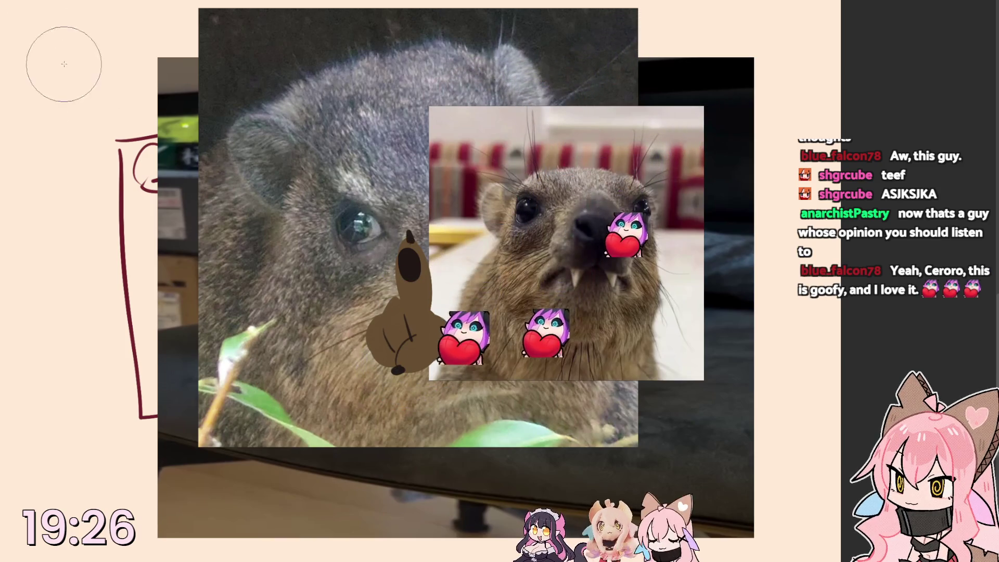
left_click_drag(373, 258, 420, 244)
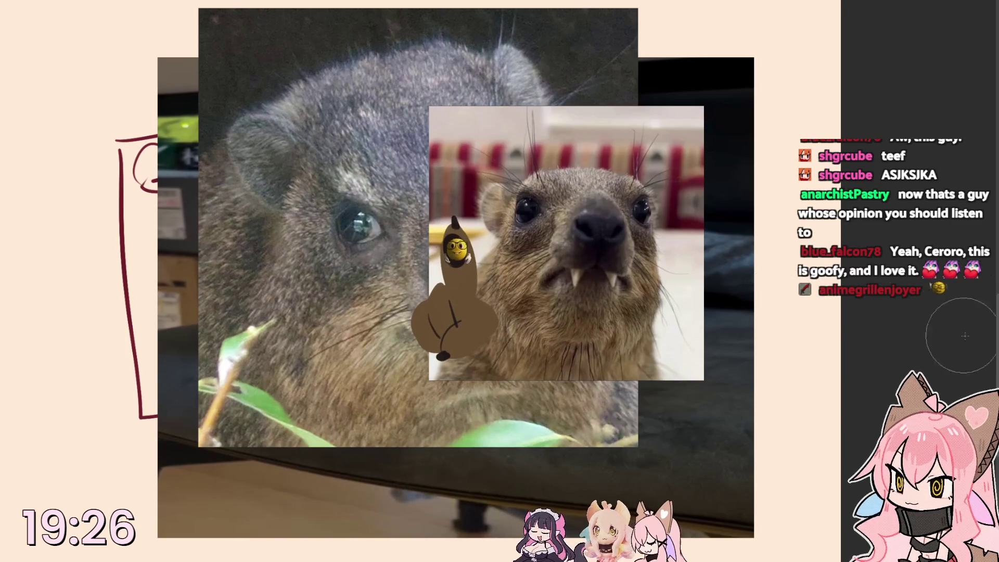
key("b")
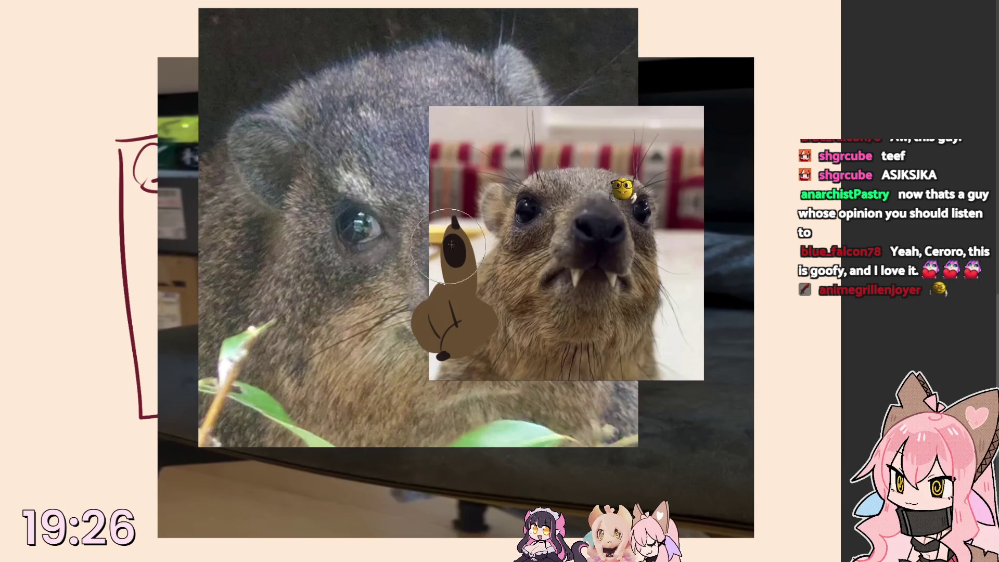
mouse_move(521, 229)
left_mouse_down()
mouse_move(552, 187)
mouse_move(559, 208)
mouse_move(598, 187)
mouse_move(637, 216)
mouse_move(627, 201)
left_mouse_up()
Redraw the black glasses across both of the fanged hyrax's eyes
key("ctrl+z")
key("ctrl+z")
mouse_move(562, 205)
left_mouse_down()
mouse_move(624, 197)
mouse_move(679, 214)
mouse_move(630, 210)
left_mouse_up()
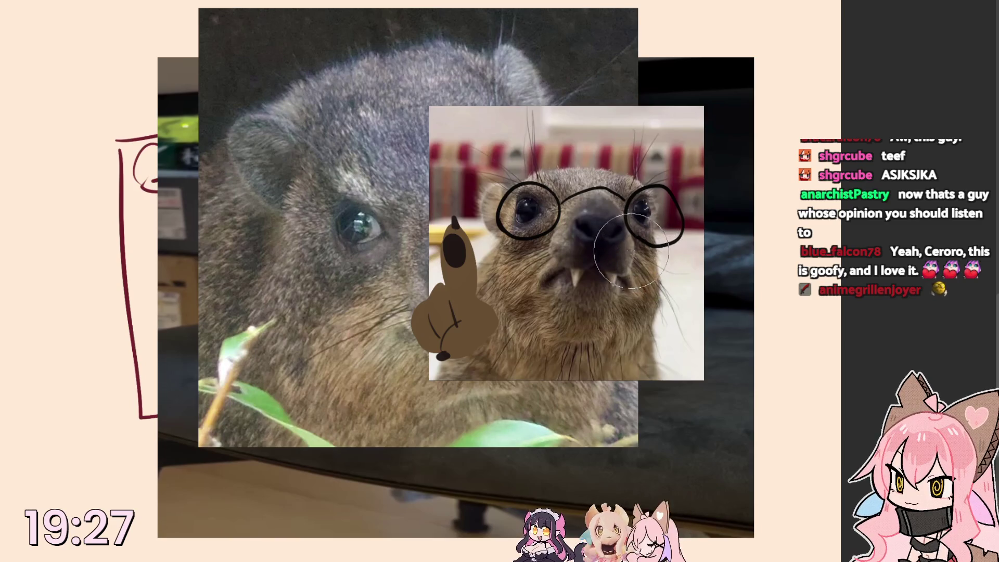
key("ctrl+z")
key("ctrl+z")
key("ctrl+z")
mouse_move(500, 197)
left_mouse_down()
mouse_move(558, 181)
mouse_move(570, 195)
mouse_move(630, 187)
mouse_move(660, 199)
mouse_move(620, 187)
left_mouse_up()
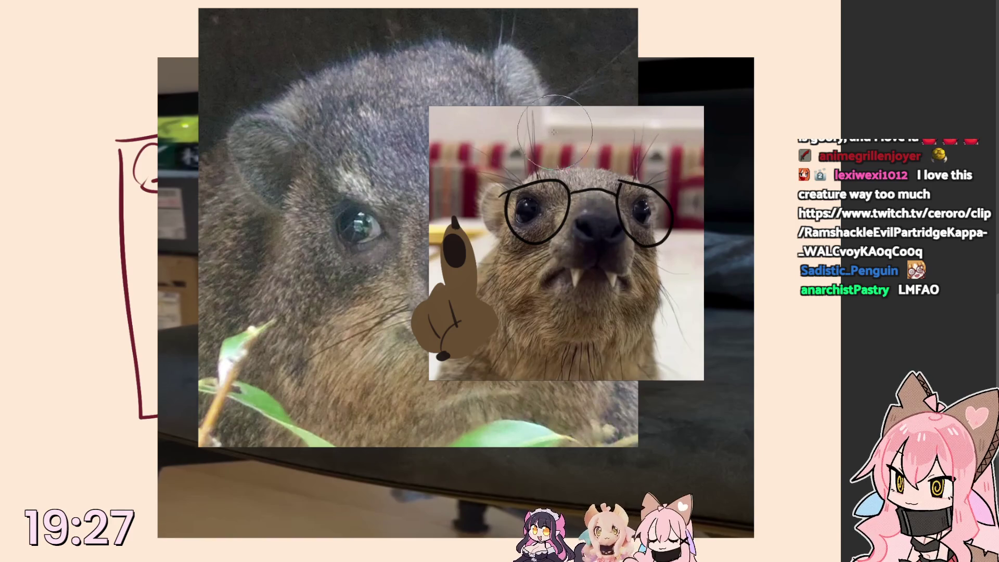
Write 'ermm' above the hyrax's head, then draw and undo a black bowtie
left_click_drag(488, 137, 590, 136)
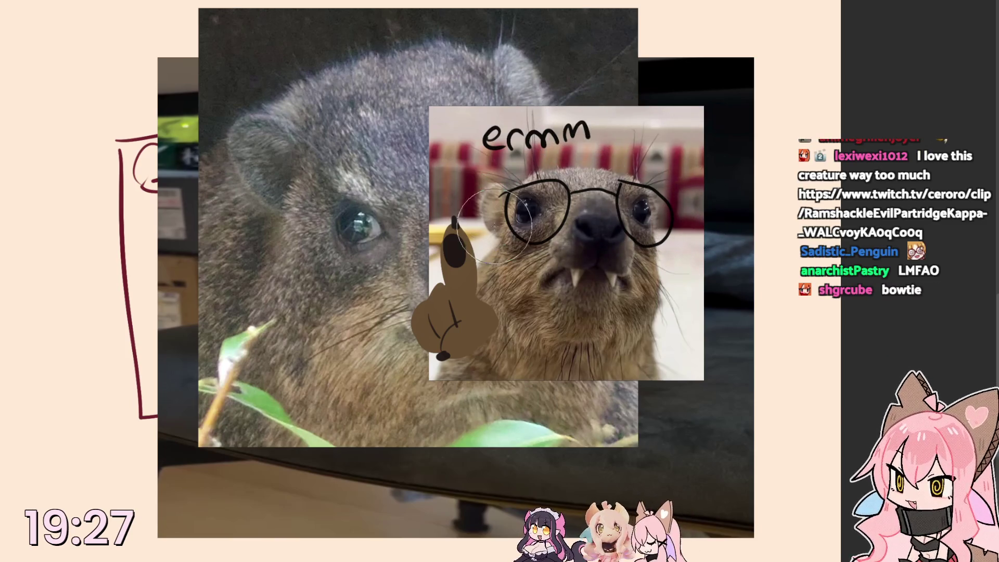
mouse_move(580, 342)
left_mouse_down()
mouse_move(588, 338)
mouse_move(544, 338)
mouse_move(558, 346)
mouse_move(599, 336)
mouse_move(604, 346)
mouse_move(596, 343)
left_mouse_up()
key("ctrl+z")
key("ctrl+z")
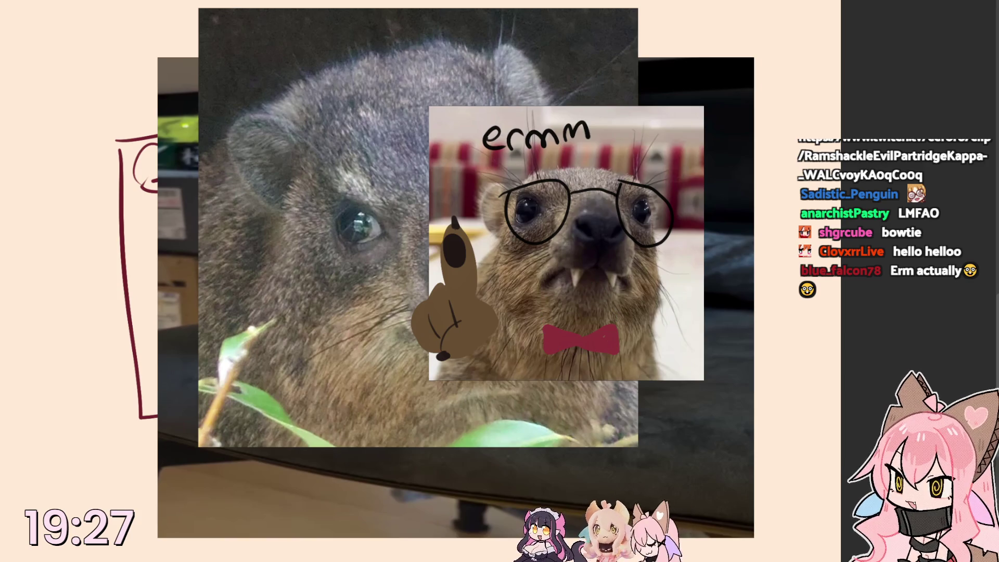
Nudge the ermm text, glasses and bowtie up-right, then slide the doodled hyrax photo right
left_click_drag(568, 295, 579, 282)
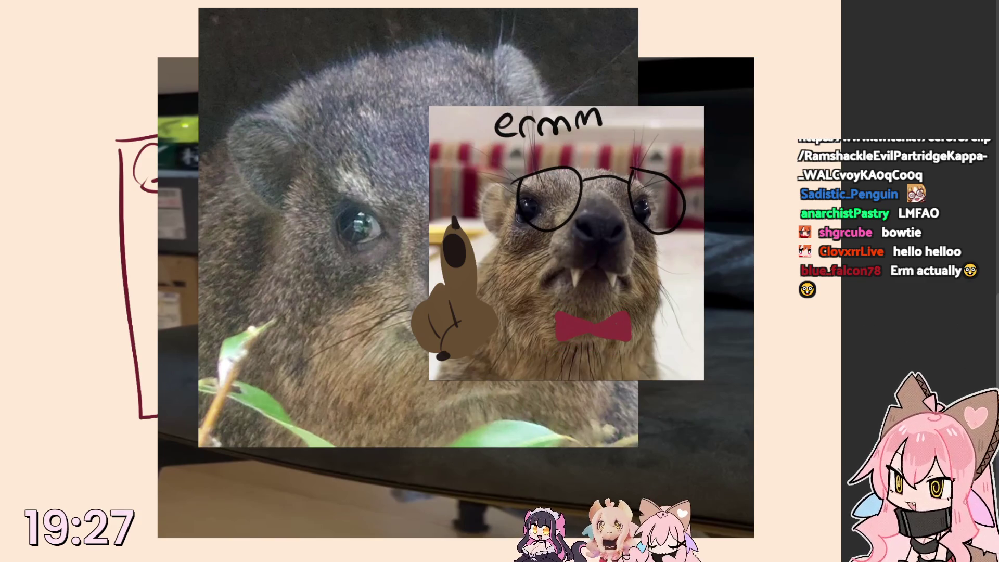
mouse_move(600, 351)
left_mouse_down()
mouse_move(703, 351)
mouse_move(691, 350)
left_mouse_up()
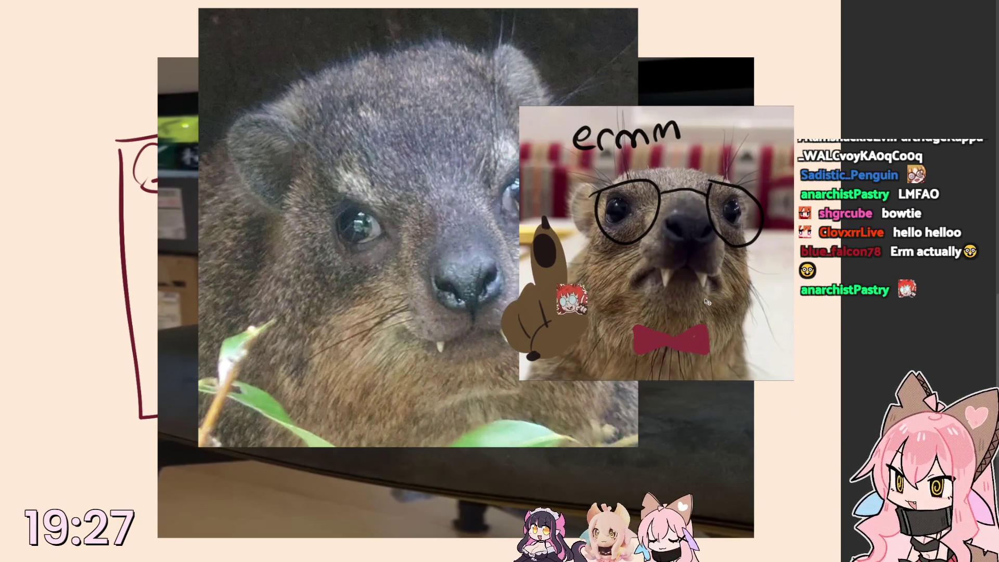